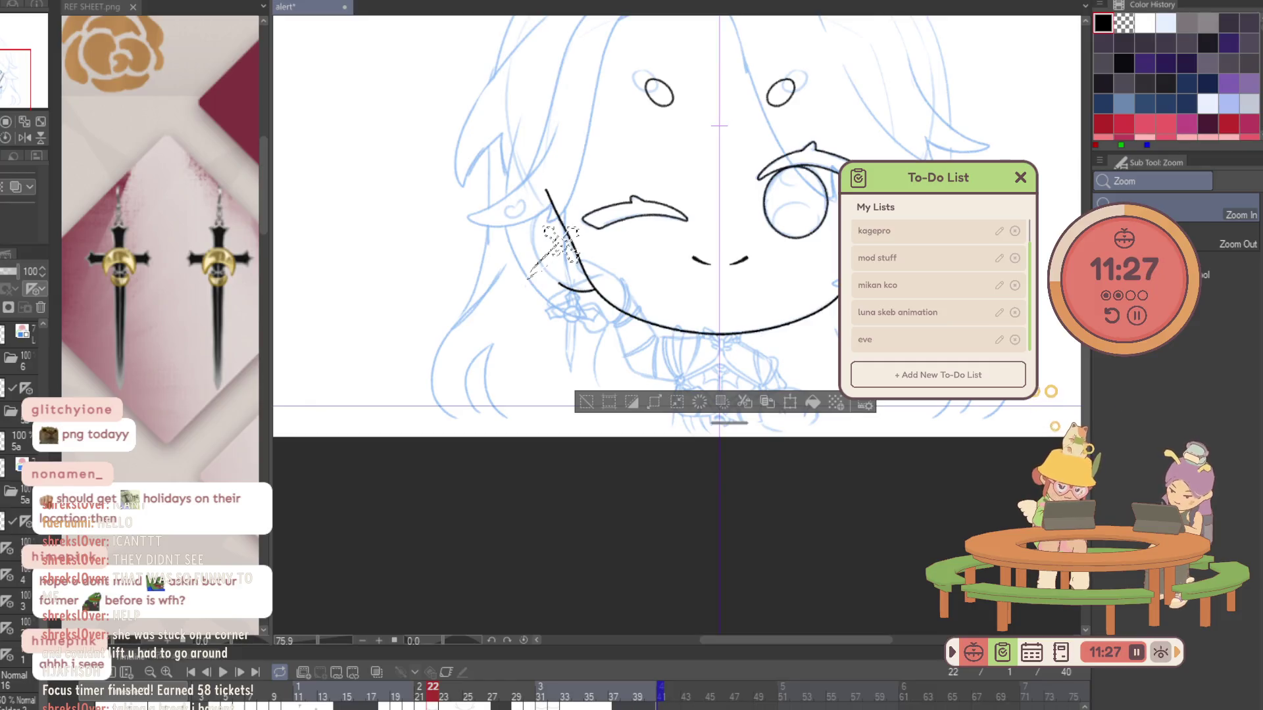
Transform the sword earring on frame 22 to hang upright, undoing and redoing to compare.
click(745, 361)
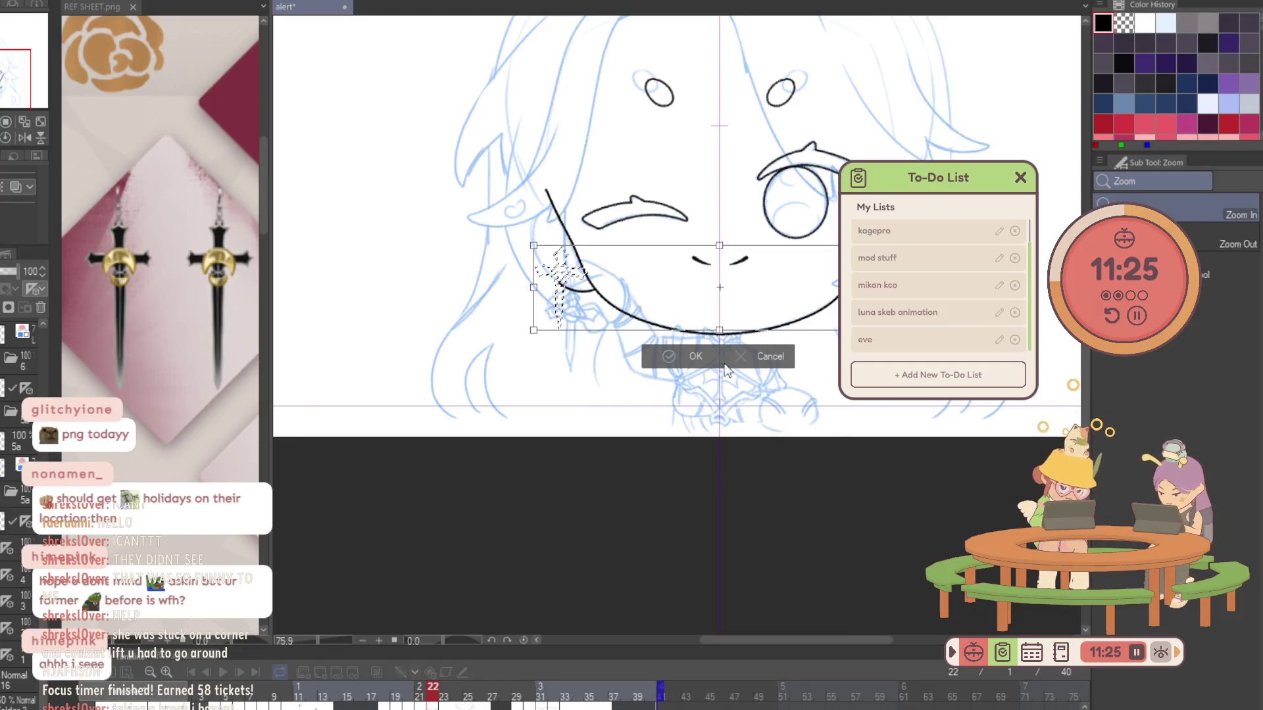
click(763, 357)
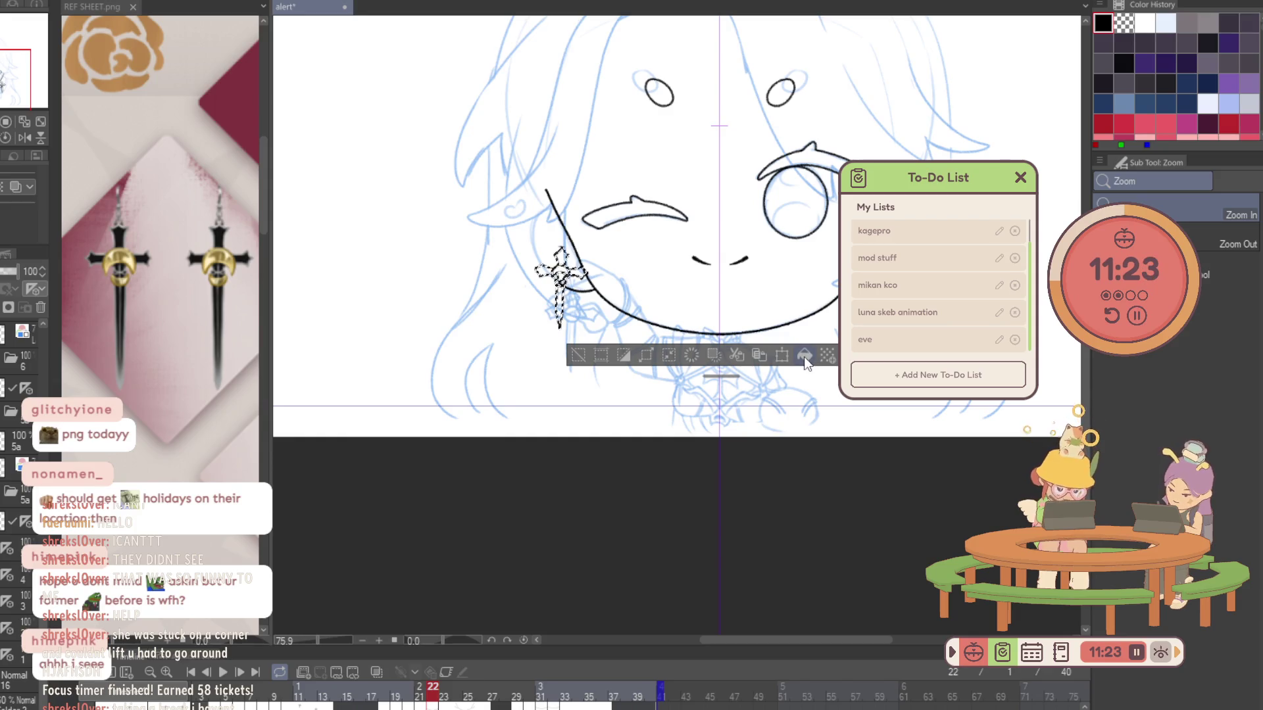
key(ctrl+d)
key(j)
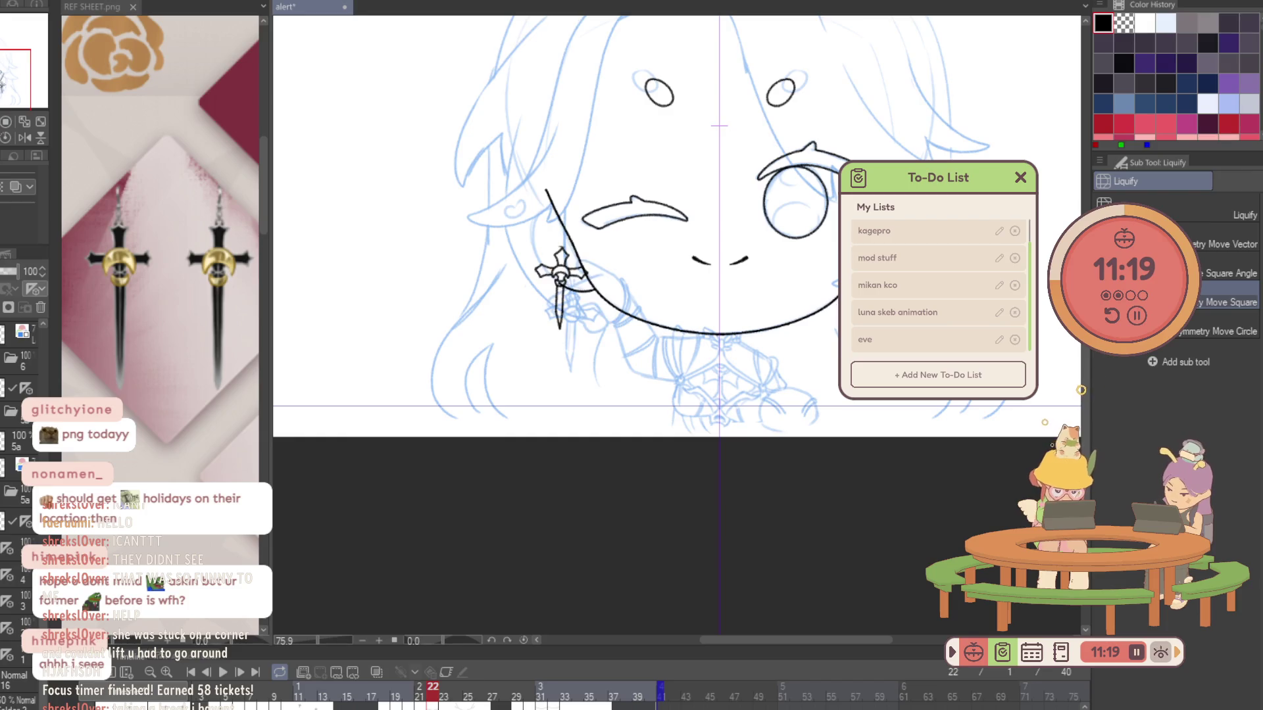
key(ctrl+z)
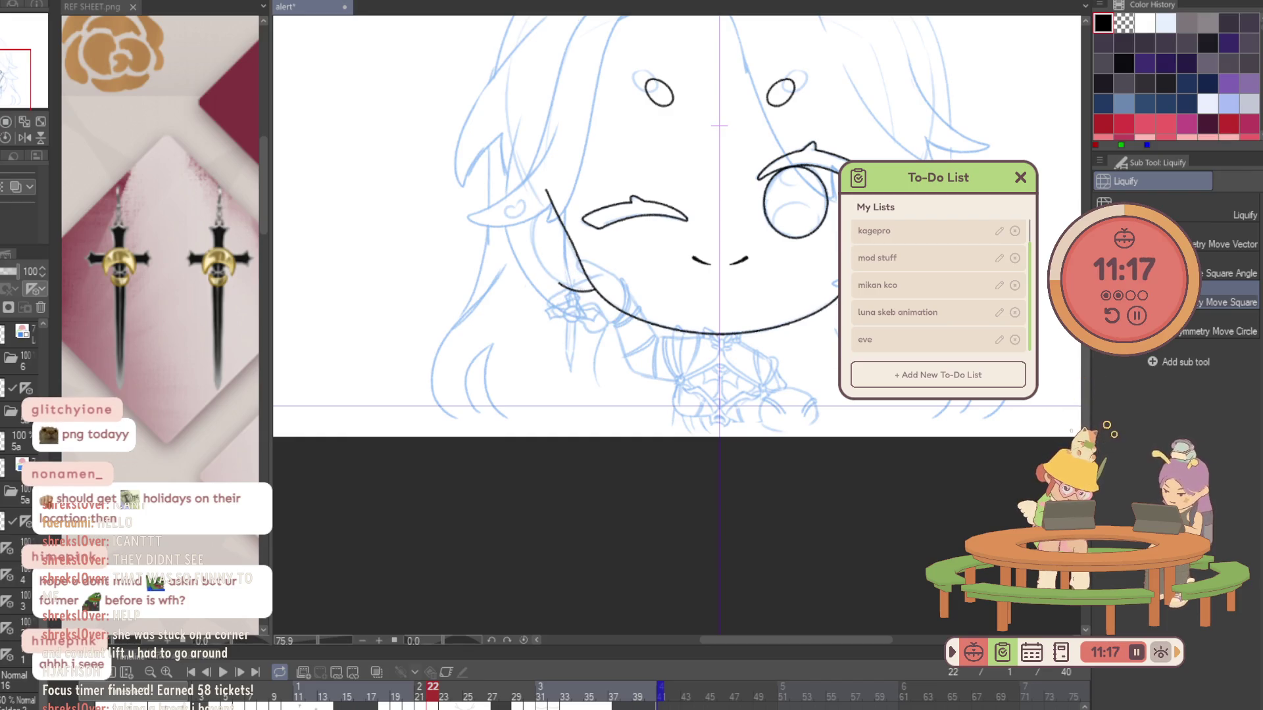
key(ctrl+z)
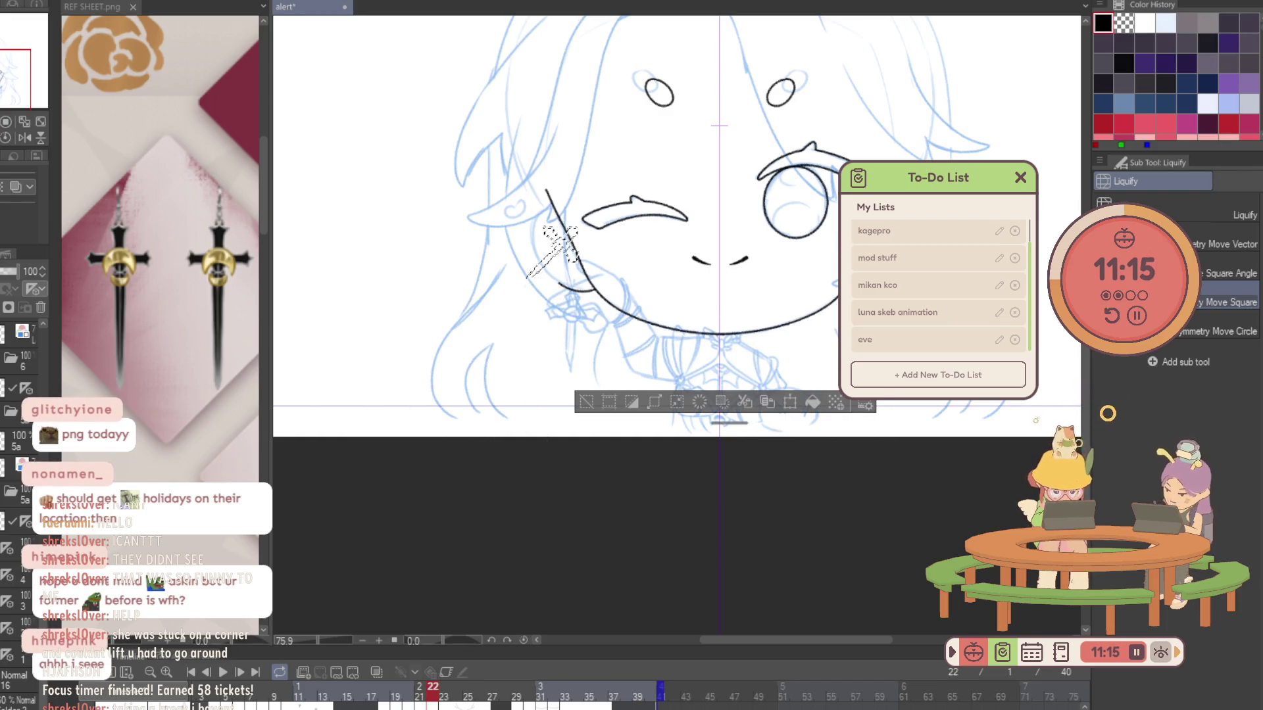
key(ctrl+y)
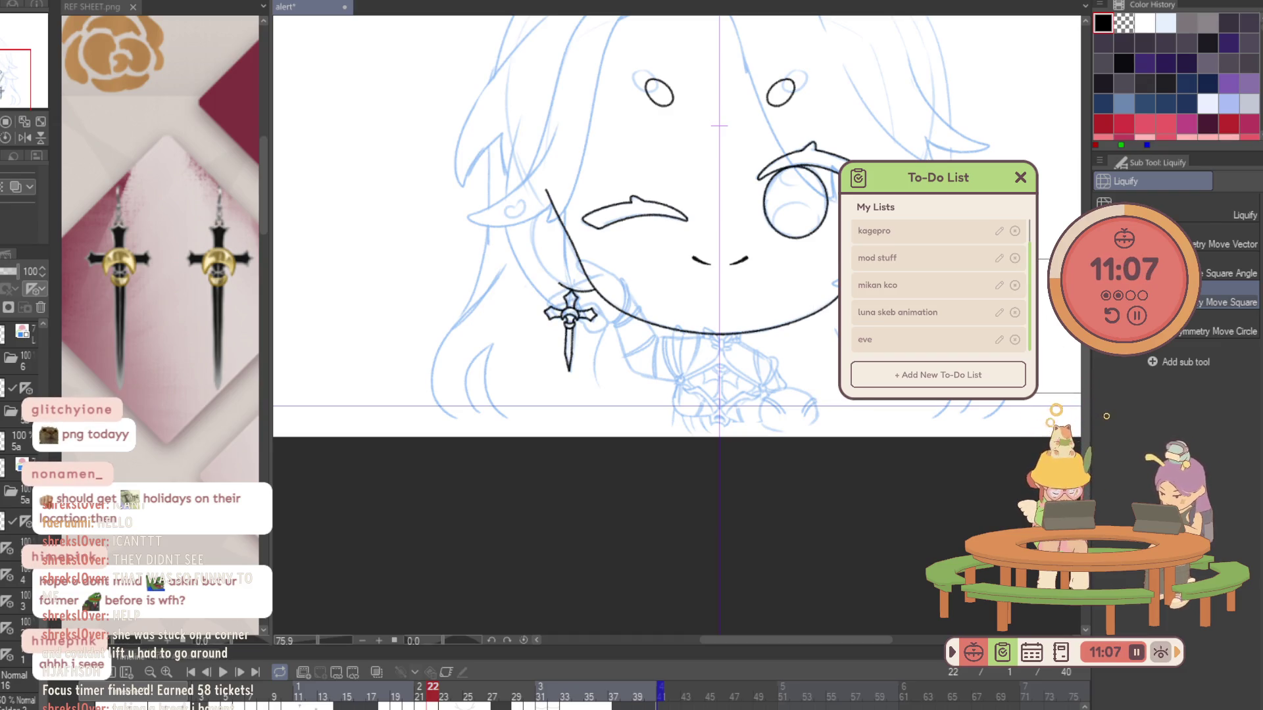
Scrub between frames 19, 22 and 23 to check the earring, landing on frame 23.
key(Right)
key(Left)
key(Left)
key(Right)
key(Right)
key(Left)
key(Left)
key(Right)
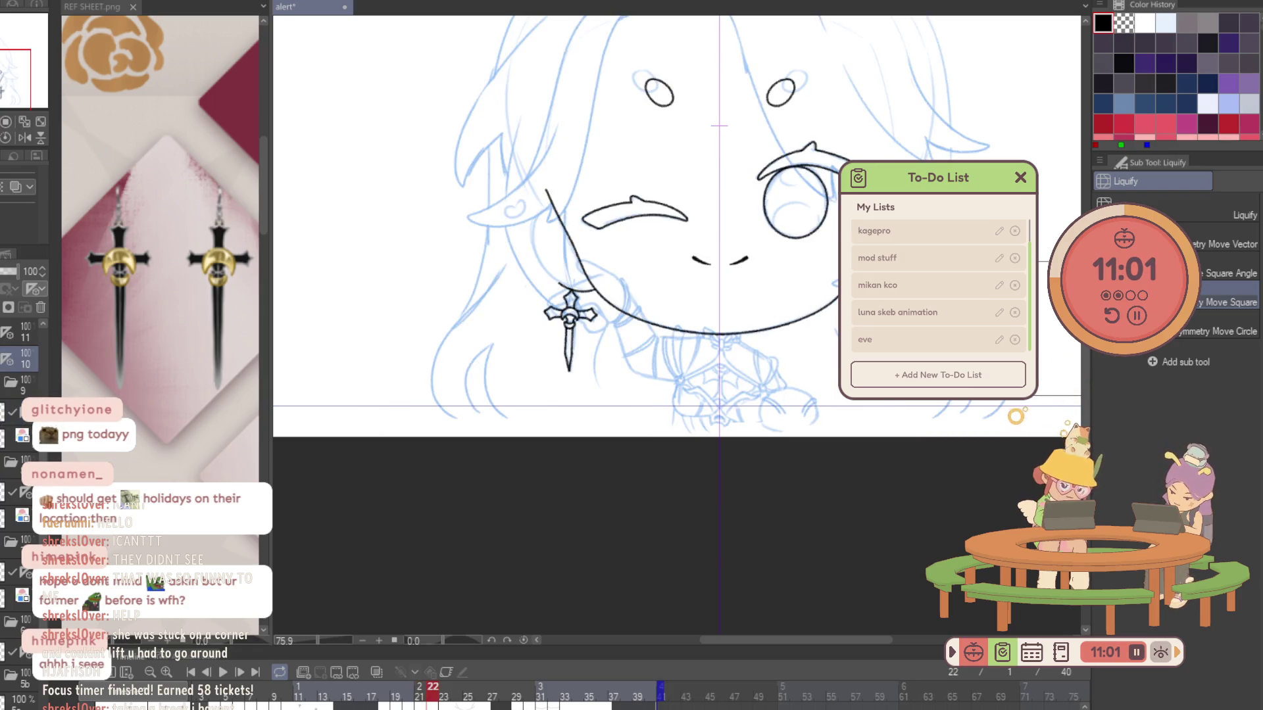
key(Left)
key(Left)
key(Left)
key(Right)
key(Right)
key(Right)
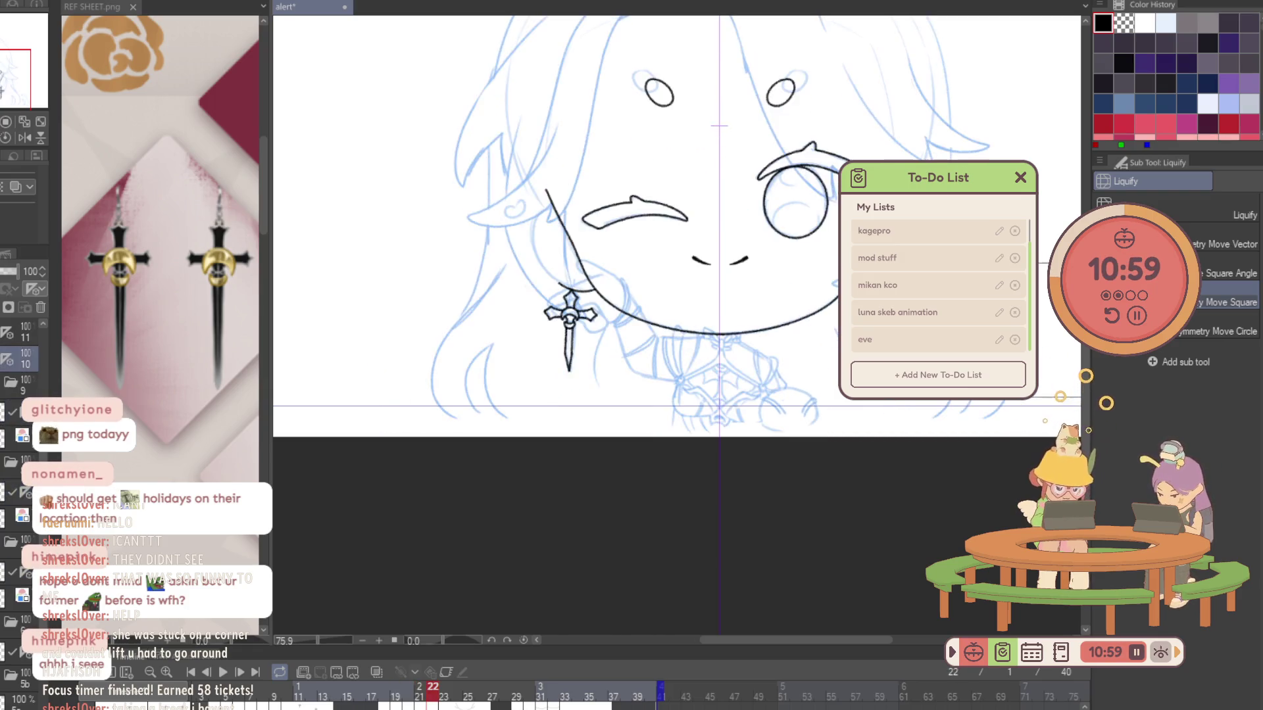
key(Right)
key(Left)
key(Right)
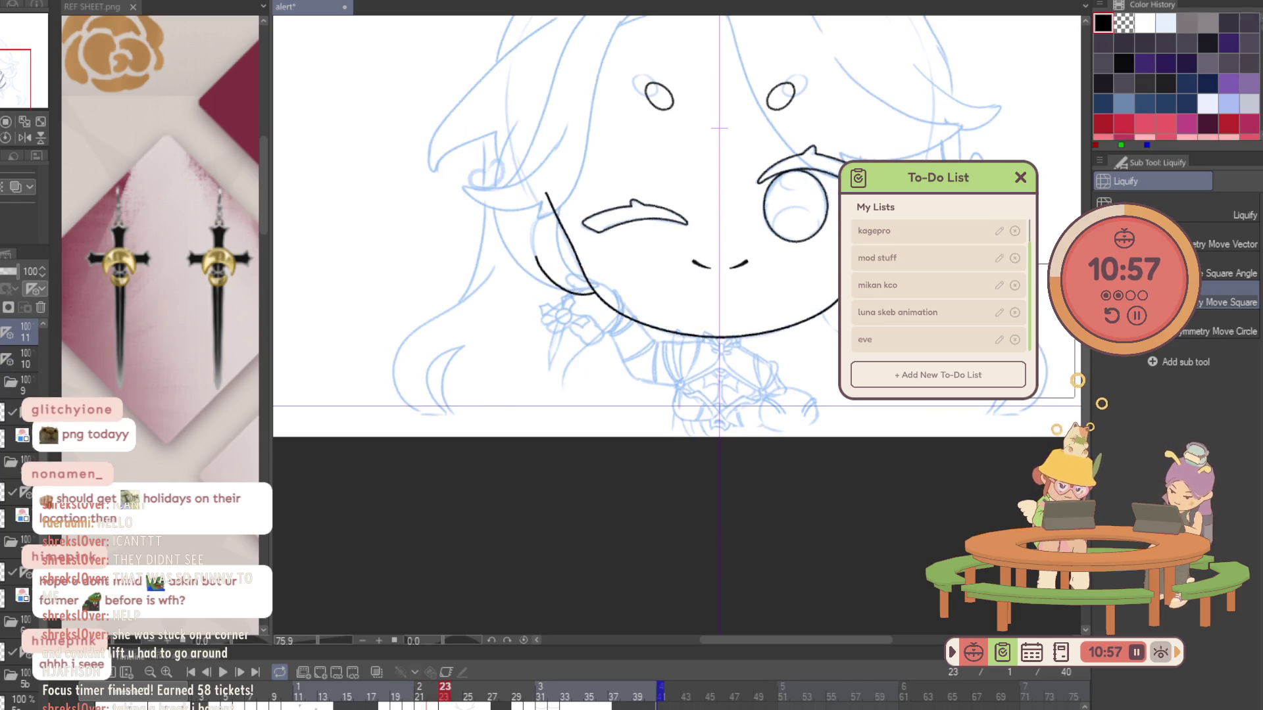
Paste the copied cross earring onto frame 23 and lasso it under the jaw.
ctrl+click(941, 310)
scroll(677, 326, up, 3)
scroll(677, 327, up, 2)
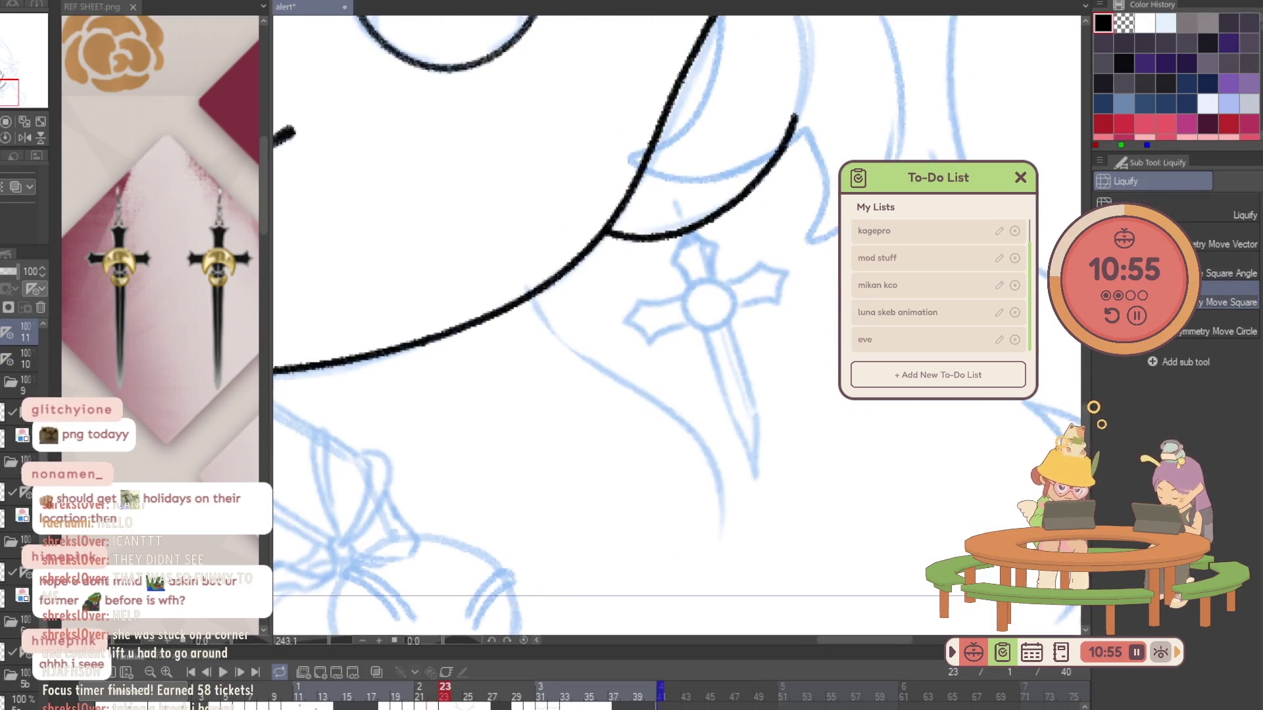
click(25, 367)
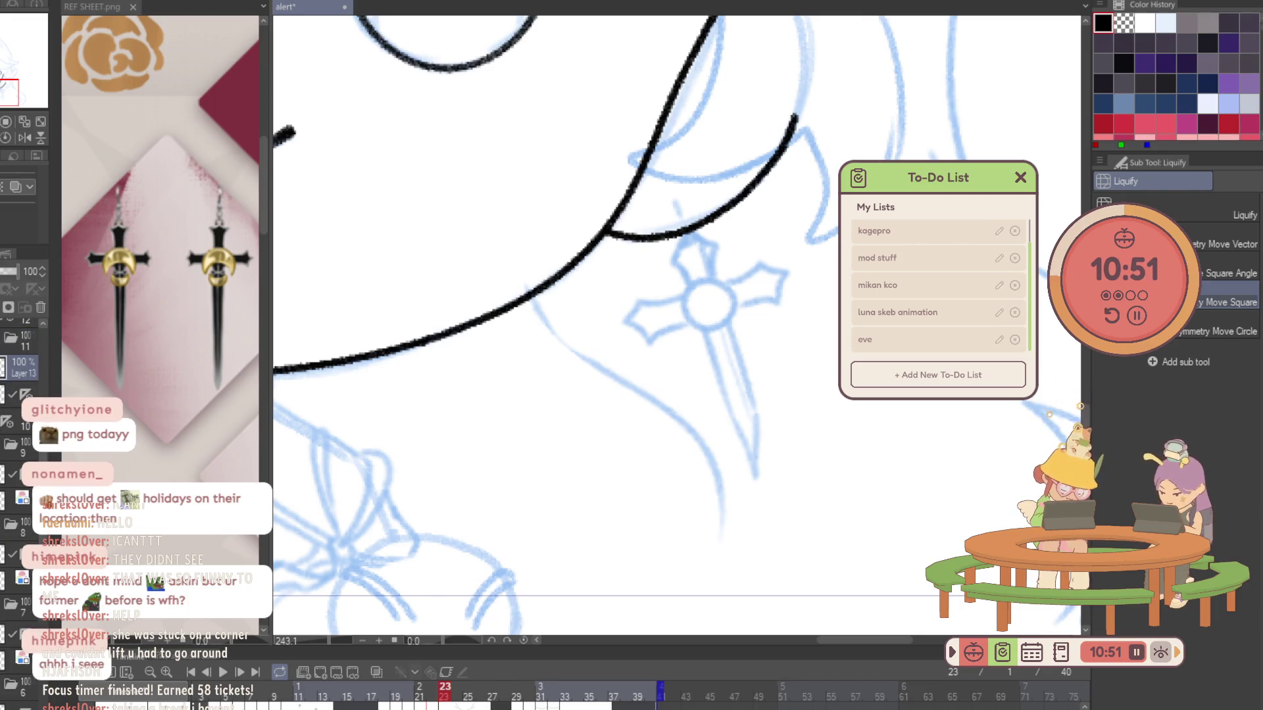
ctrl+click(21, 367)
click(509, 518)
key(ctrl+d)
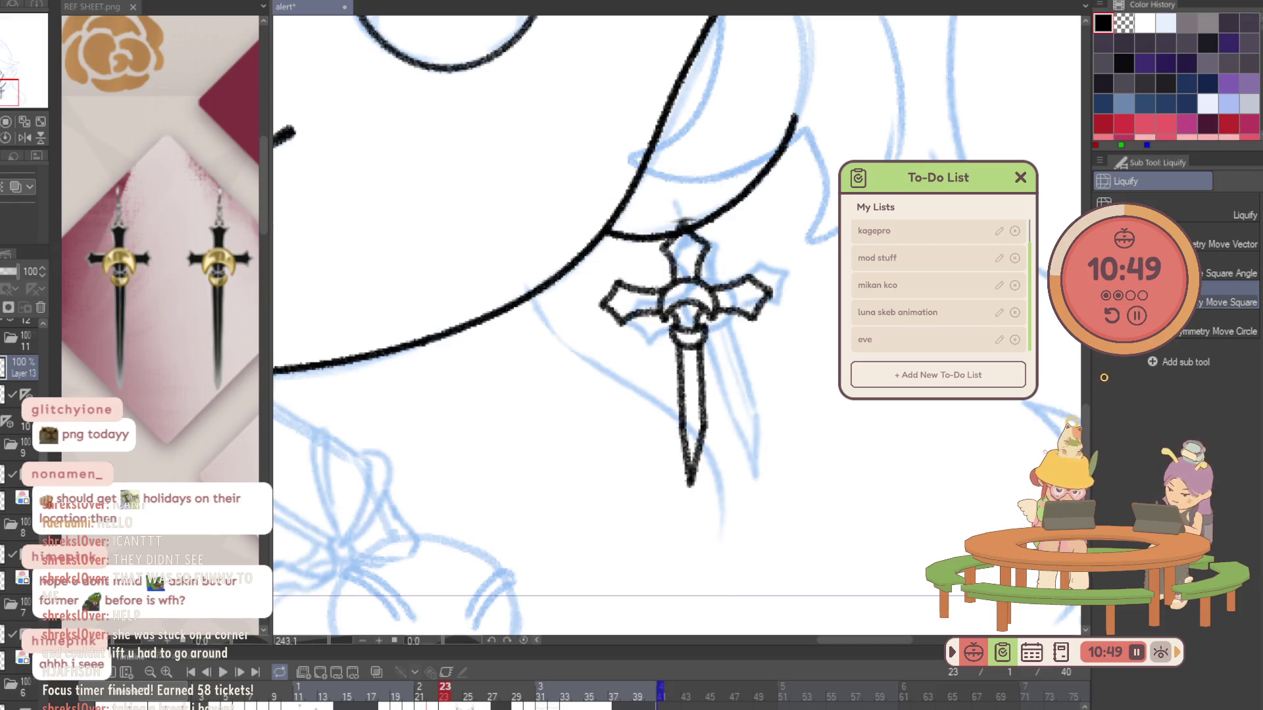
key(m)
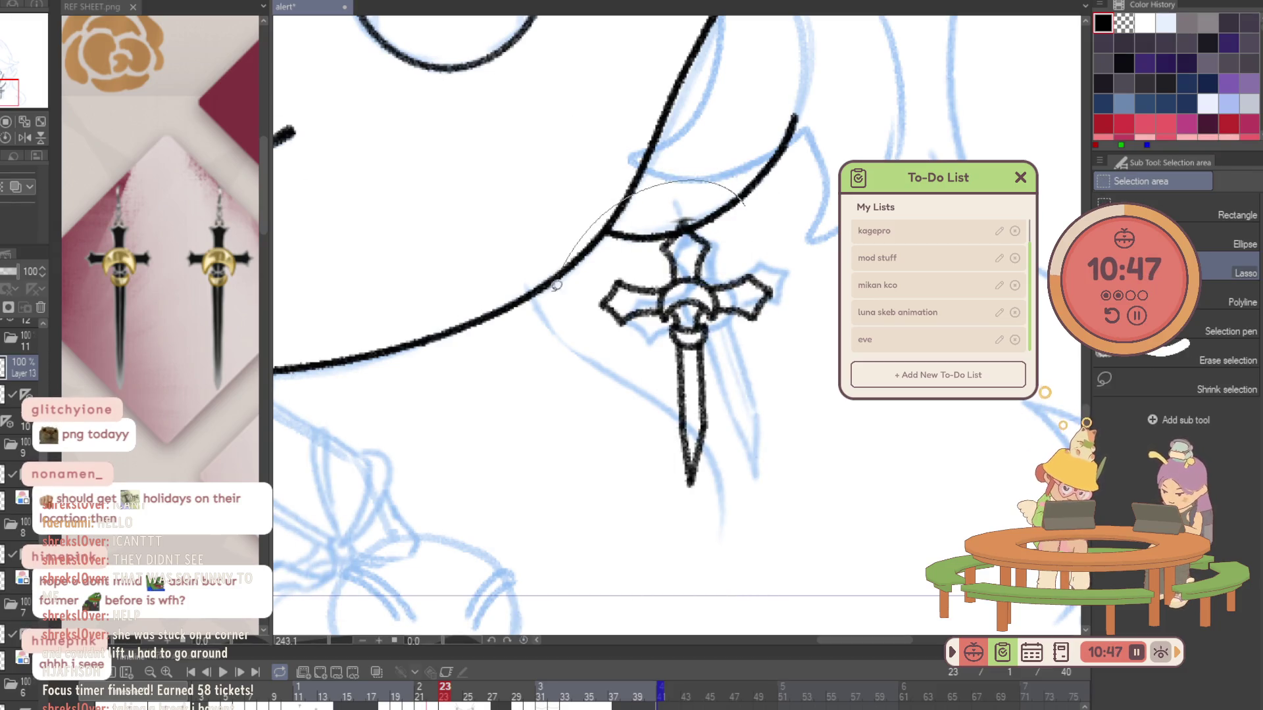
drag(593, 202, 590, 209)
Rotate the cross counter-clockwise to match the sketch, tint it blue at 67% opacity as a guide.
key(ctrl+t)
mouse_move(824, 415)
mouse_down()
mouse_move(808, 339)
mouse_move(831, 350)
mouse_up()
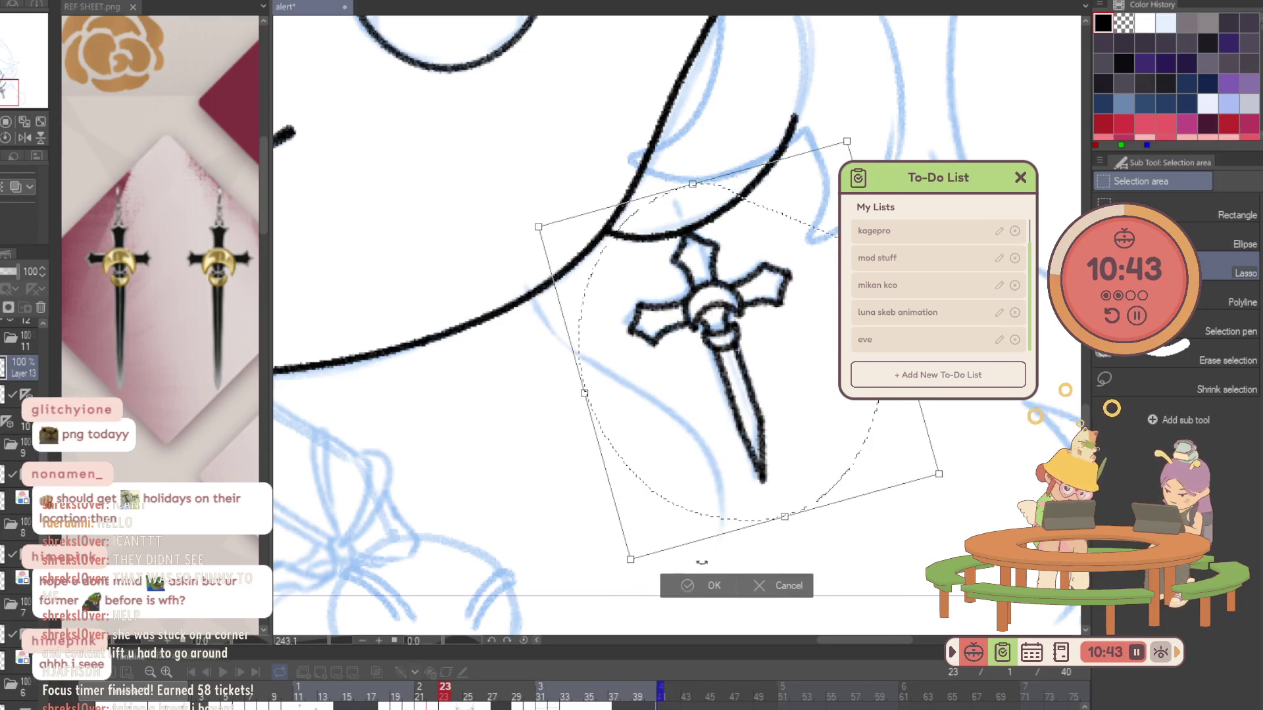
key(Return)
key(ctrl+d)
click(13, 186)
drag(8, 275, 0, 275)
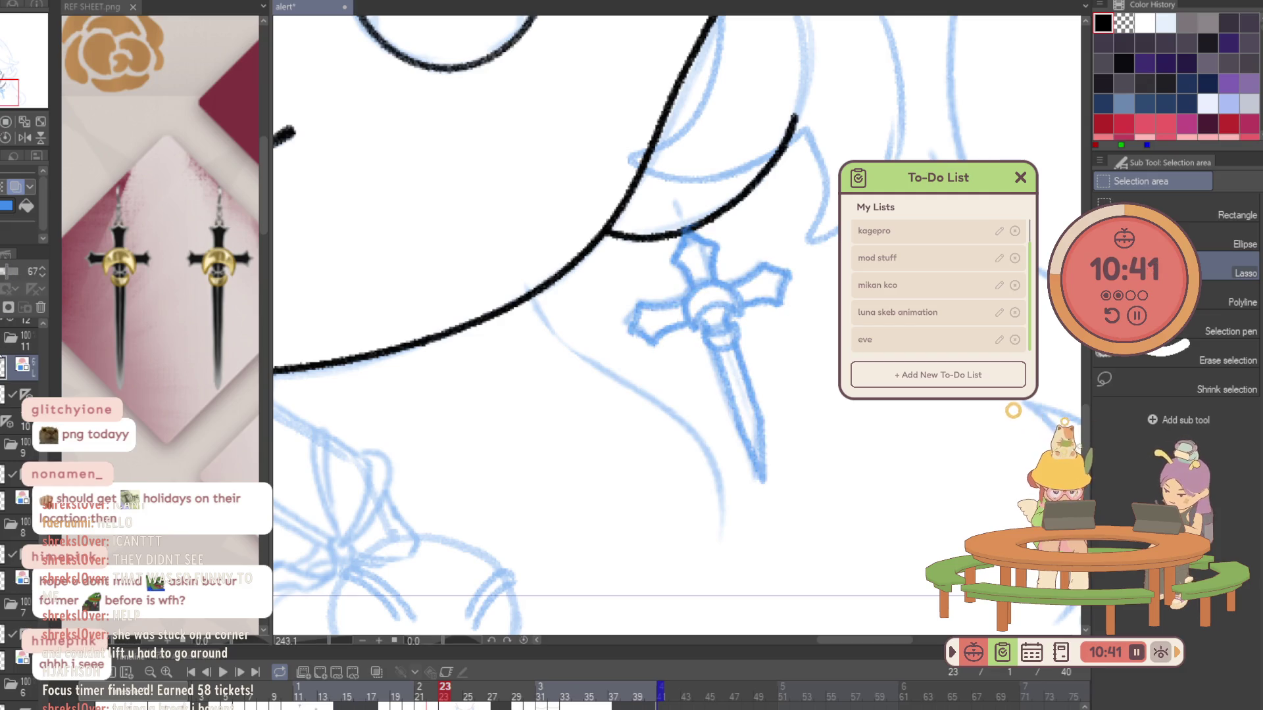
click(21, 367)
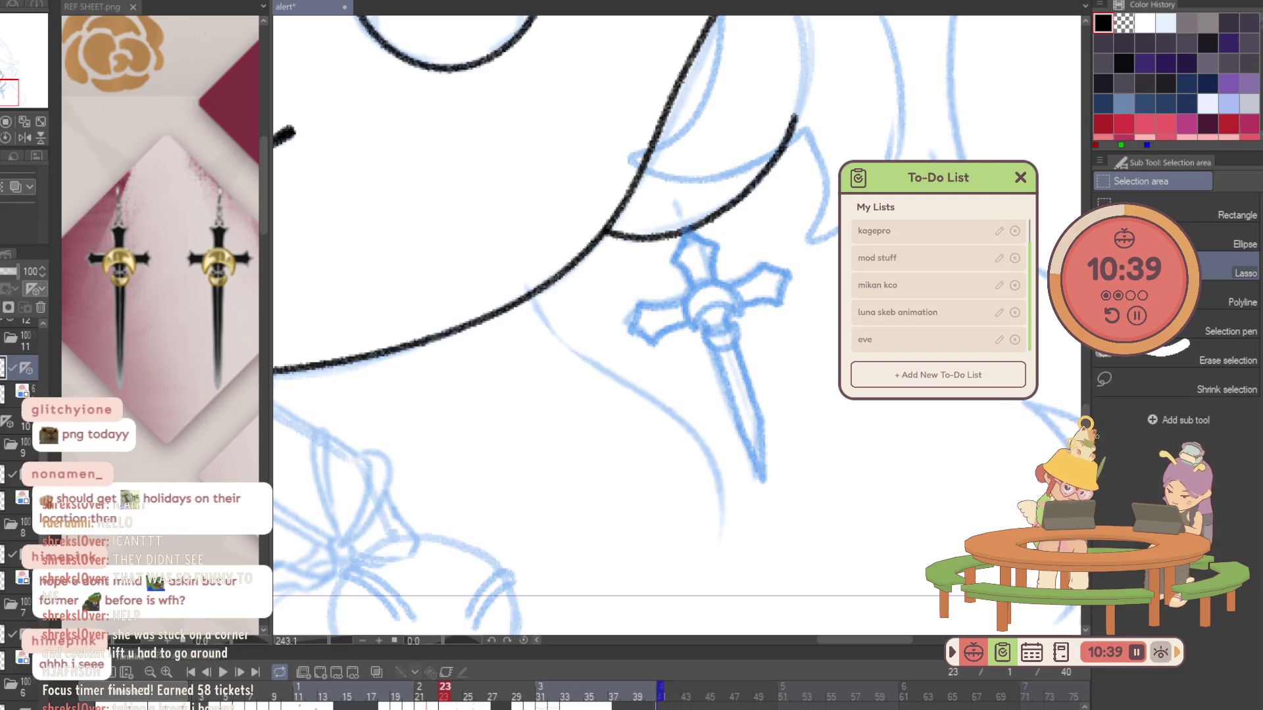
scroll(726, 290, up, 1)
scroll(726, 289, up, 1)
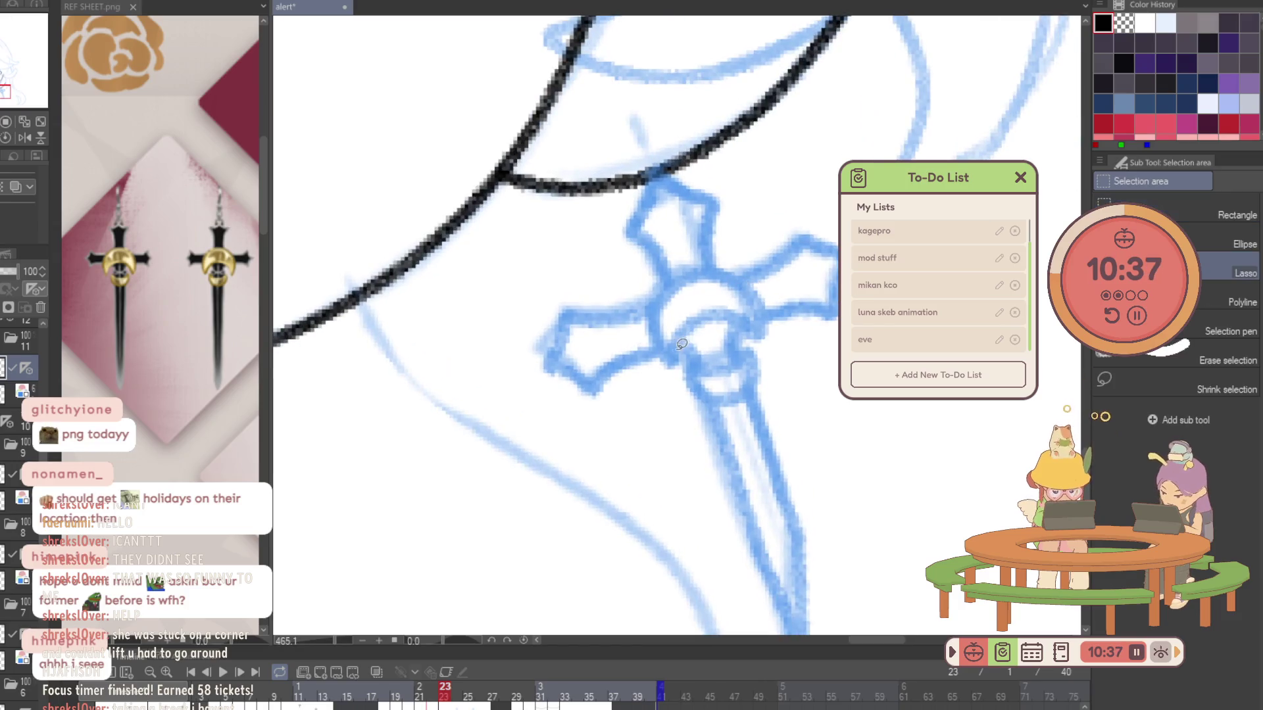
Ink the crescent and arc at the cross centre with the Pencil over the blue guide.
key(p)
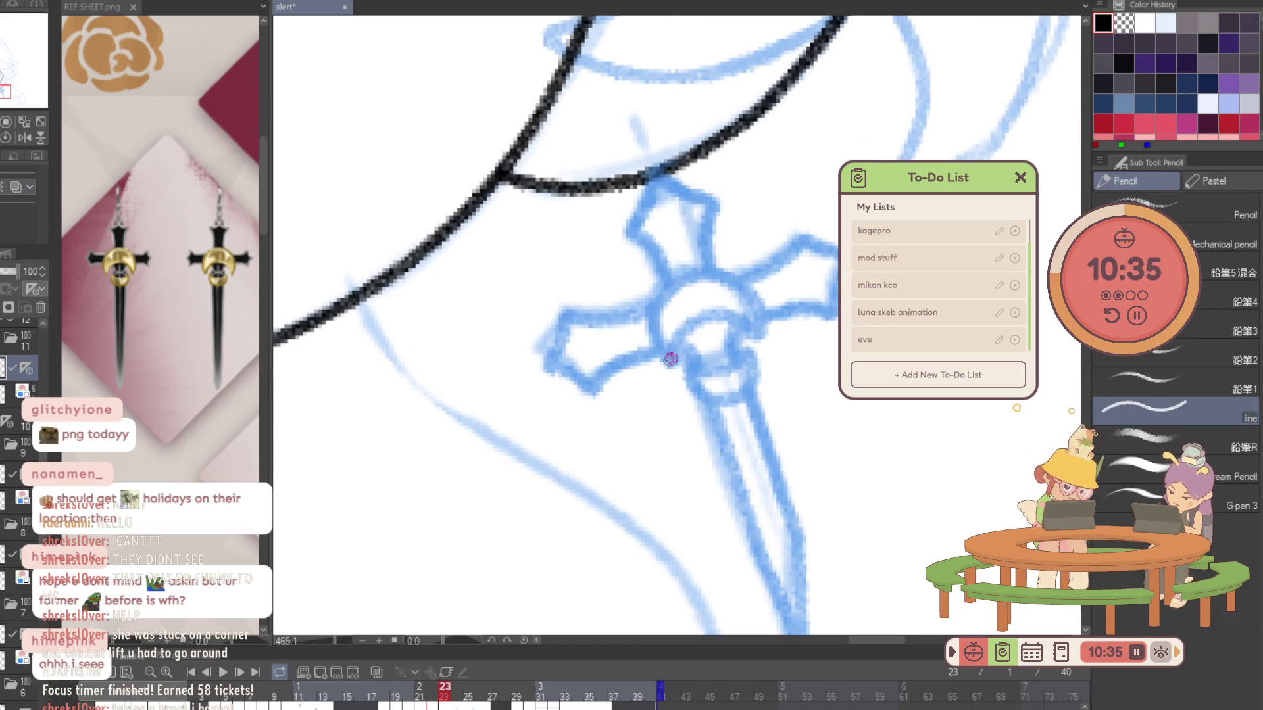
drag(670, 362, 765, 342)
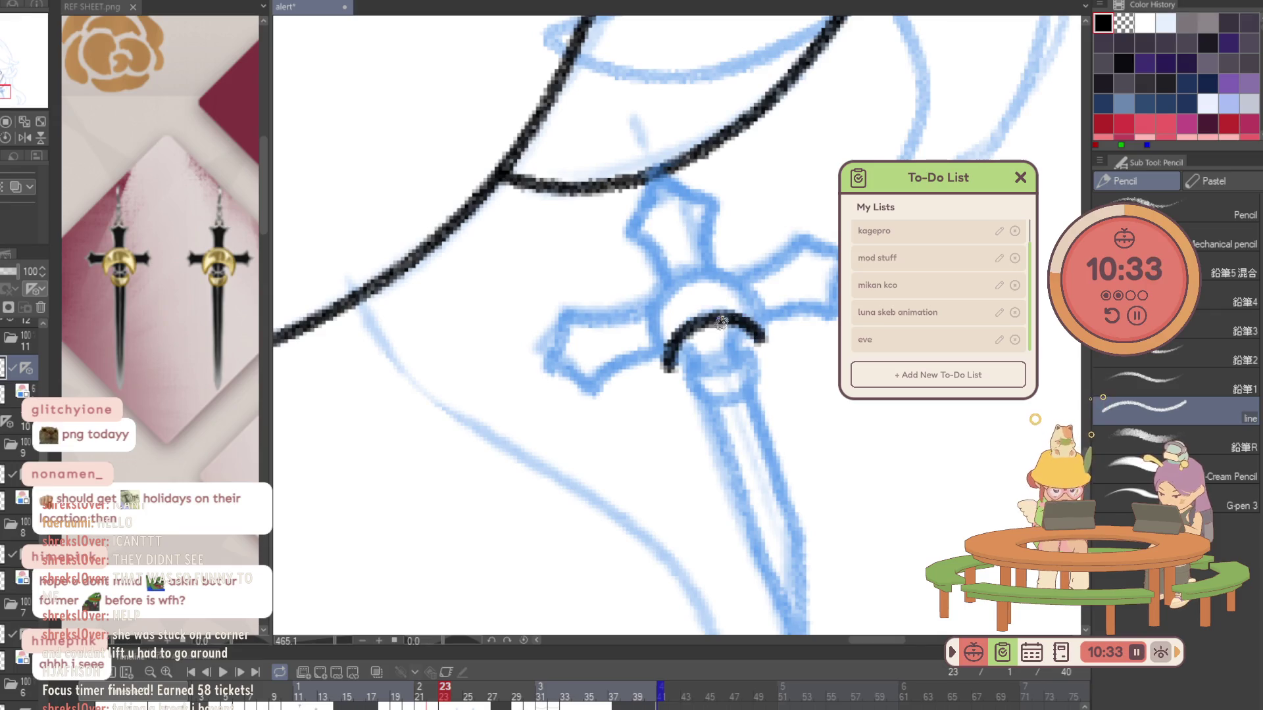
drag(670, 368, 765, 321)
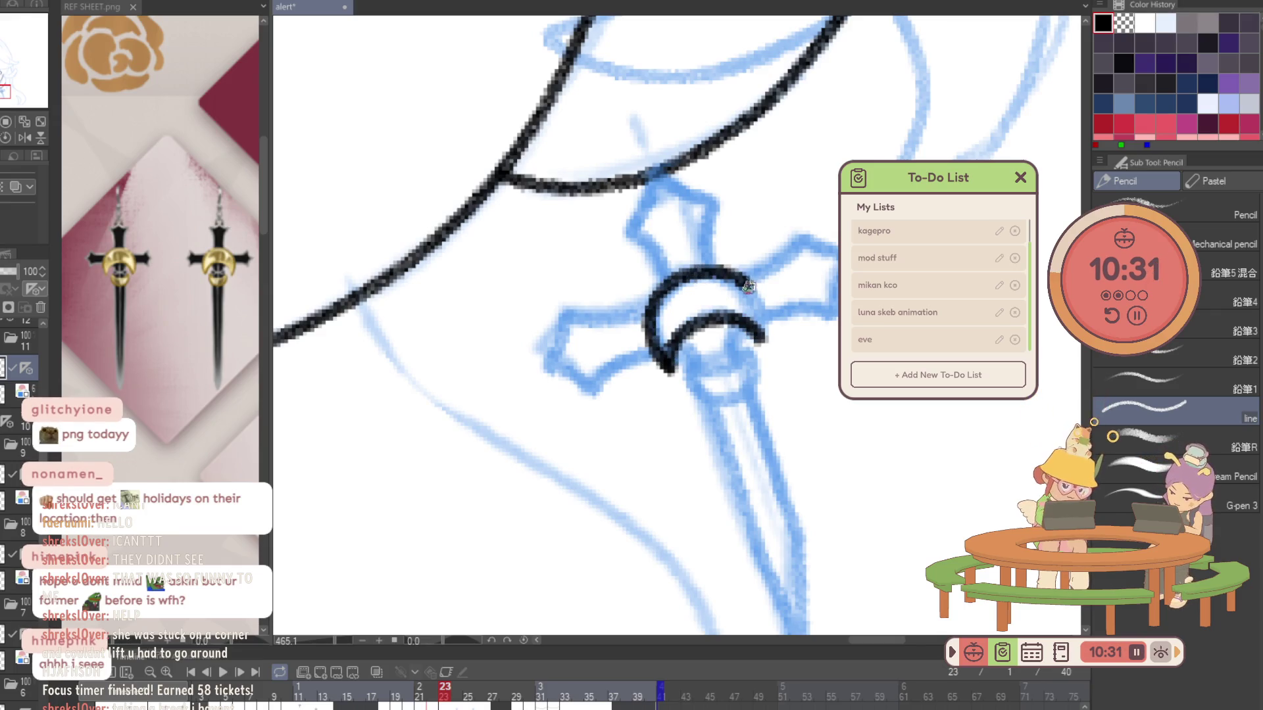
drag(690, 374, 747, 352)
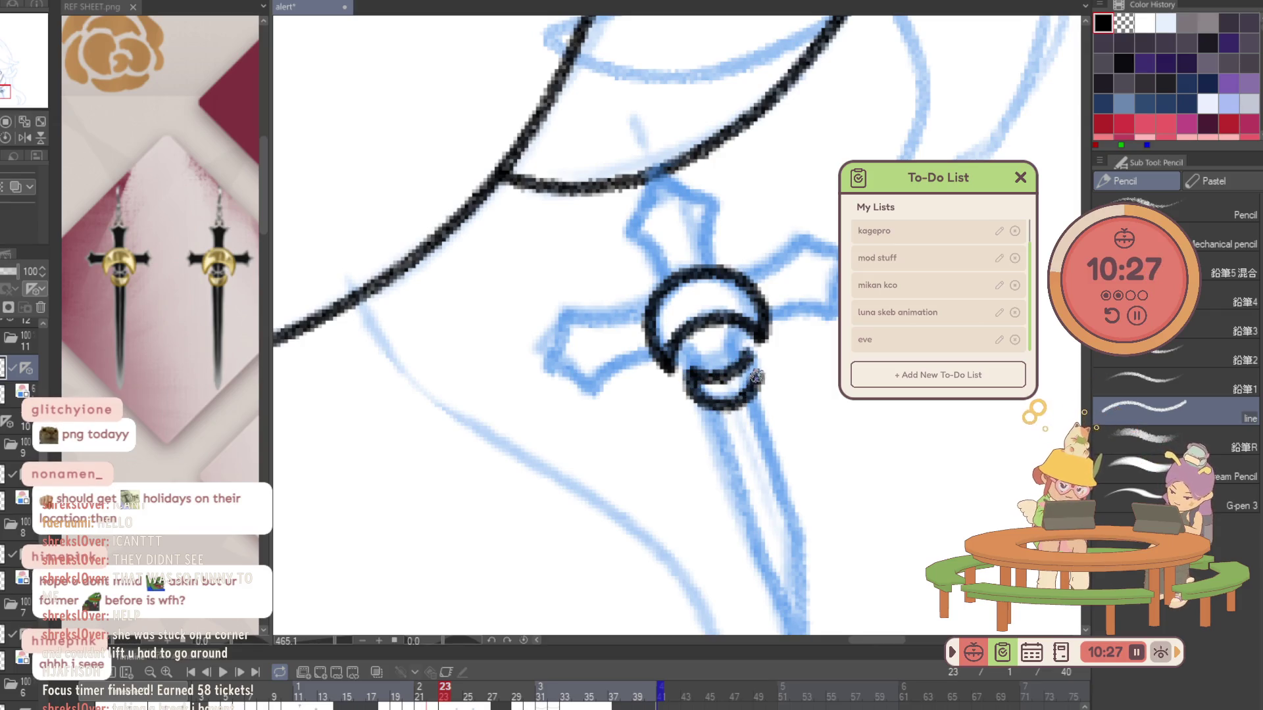
drag(713, 353, 742, 360)
Ink the cross arms and both blade edges down to the tip.
drag(765, 315, 839, 314)
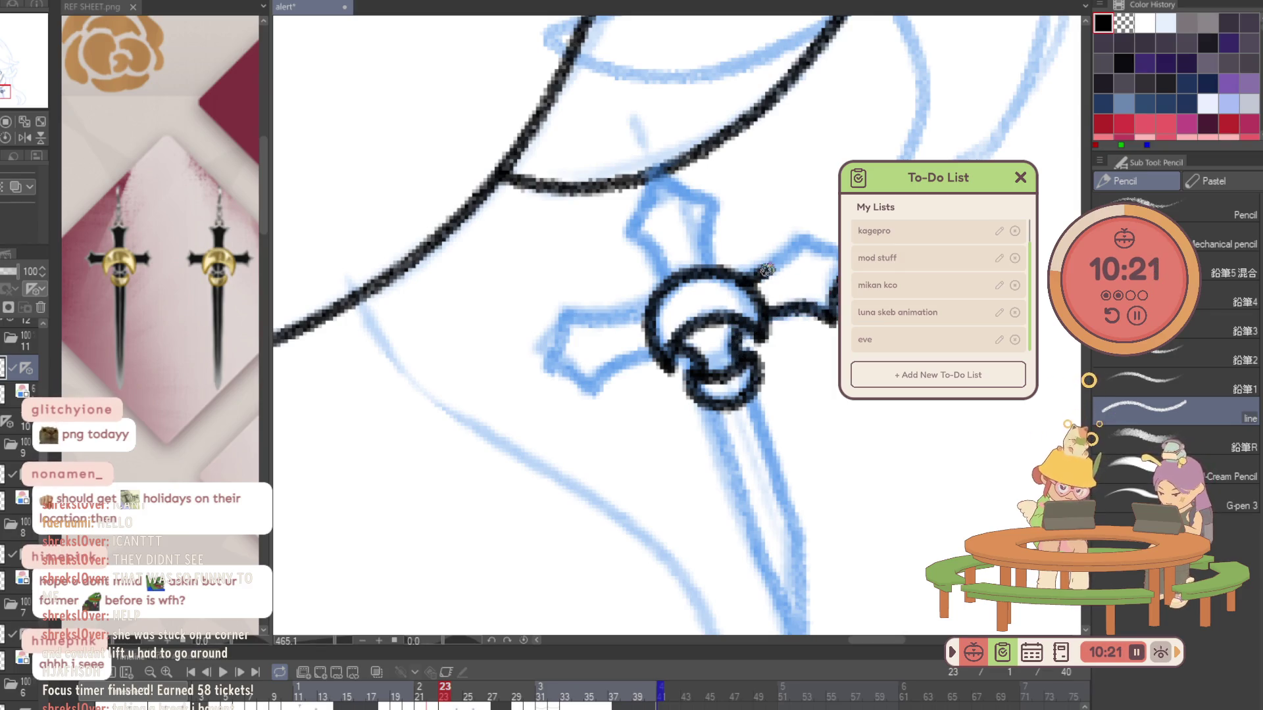
mouse_move(753, 272)
mouse_down()
mouse_move(798, 238)
mouse_move(836, 259)
mouse_up()
mouse_move(653, 333)
mouse_down()
mouse_move(592, 393)
mouse_move(545, 358)
mouse_move(567, 323)
mouse_move(651, 314)
mouse_move(668, 268)
mouse_move(630, 235)
mouse_move(655, 173)
mouse_move(720, 208)
mouse_move(713, 279)
mouse_up()
drag(723, 332, 689, 277)
mouse_move(679, 340)
mouse_down()
mouse_move(770, 593)
mouse_move(769, 489)
mouse_move(715, 346)
mouse_up()
drag(773, 493, 711, 338)
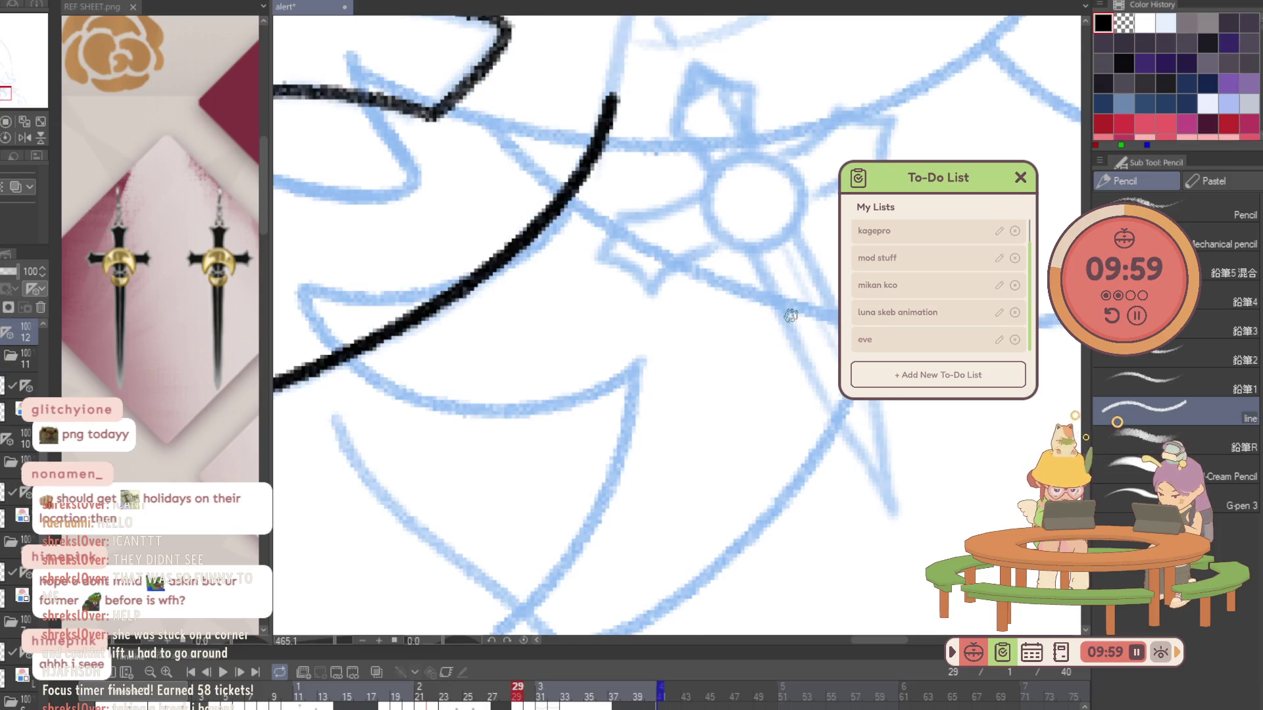
scroll(688, 445, down, 5)
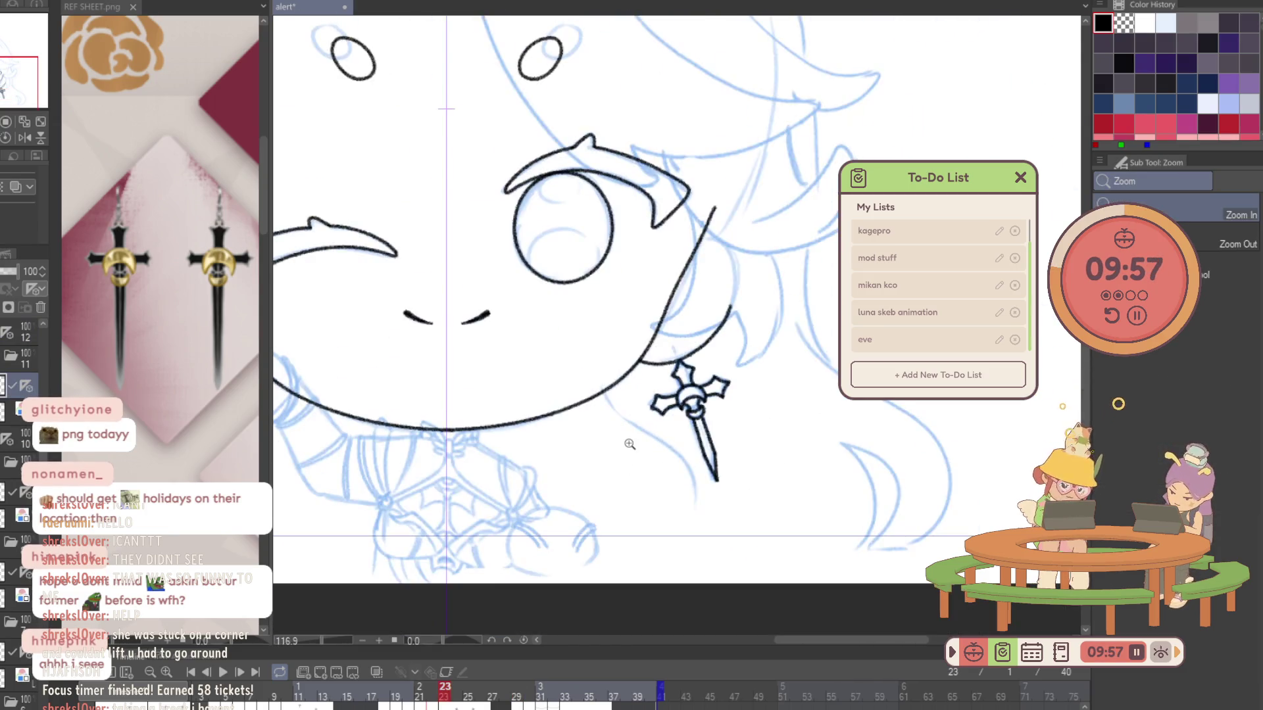
Select the earring sketch on the layer below Layer 14 and convert it to dark lineart.
click(457, 688)
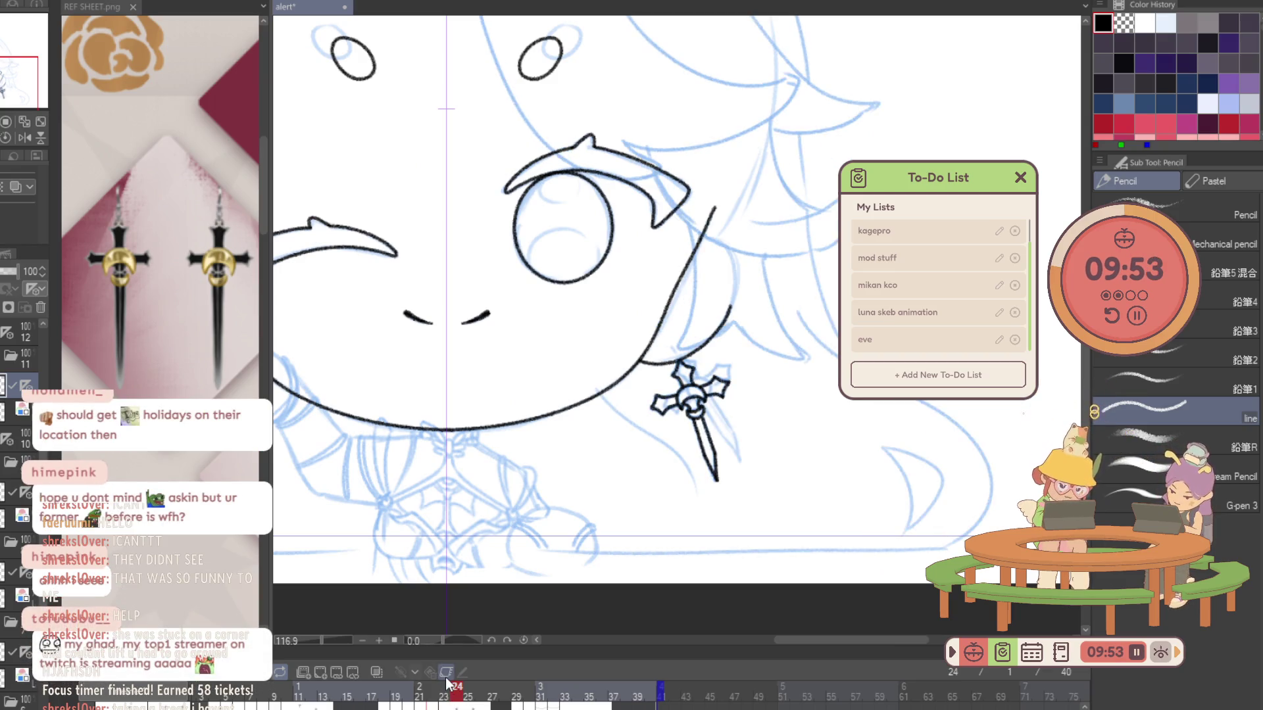
click(447, 685)
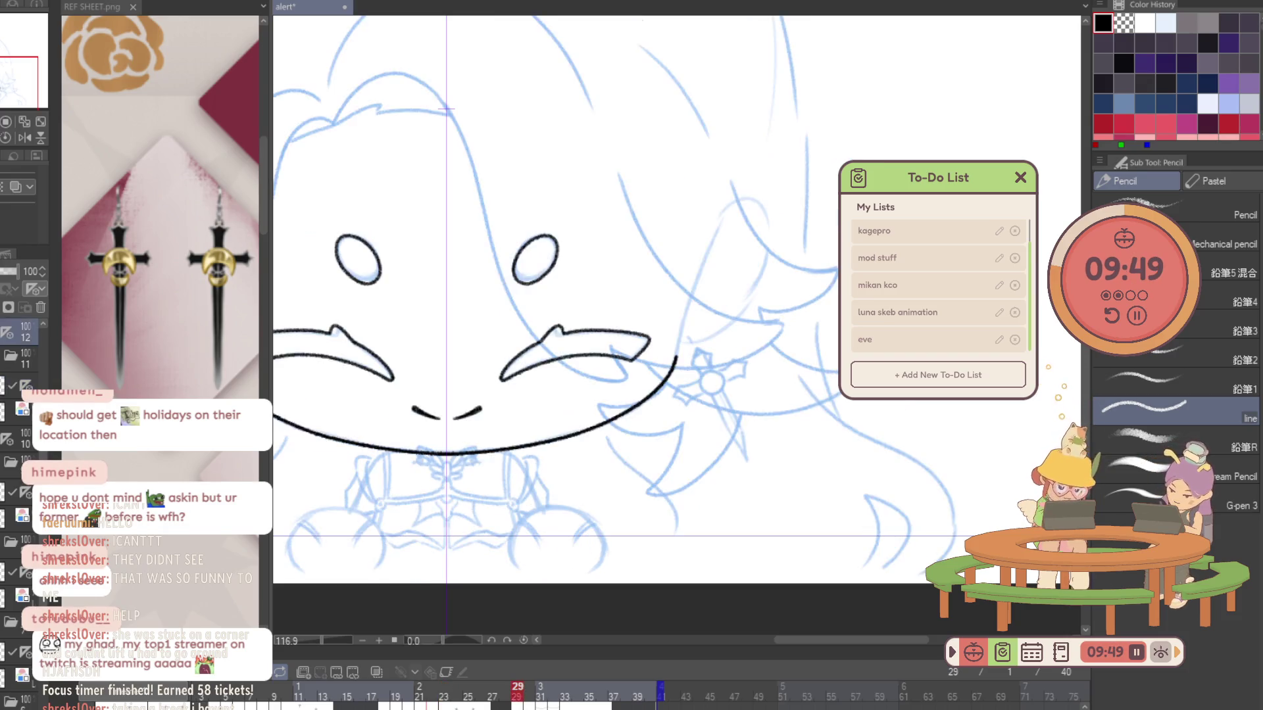
key(ctrl+shift+n)
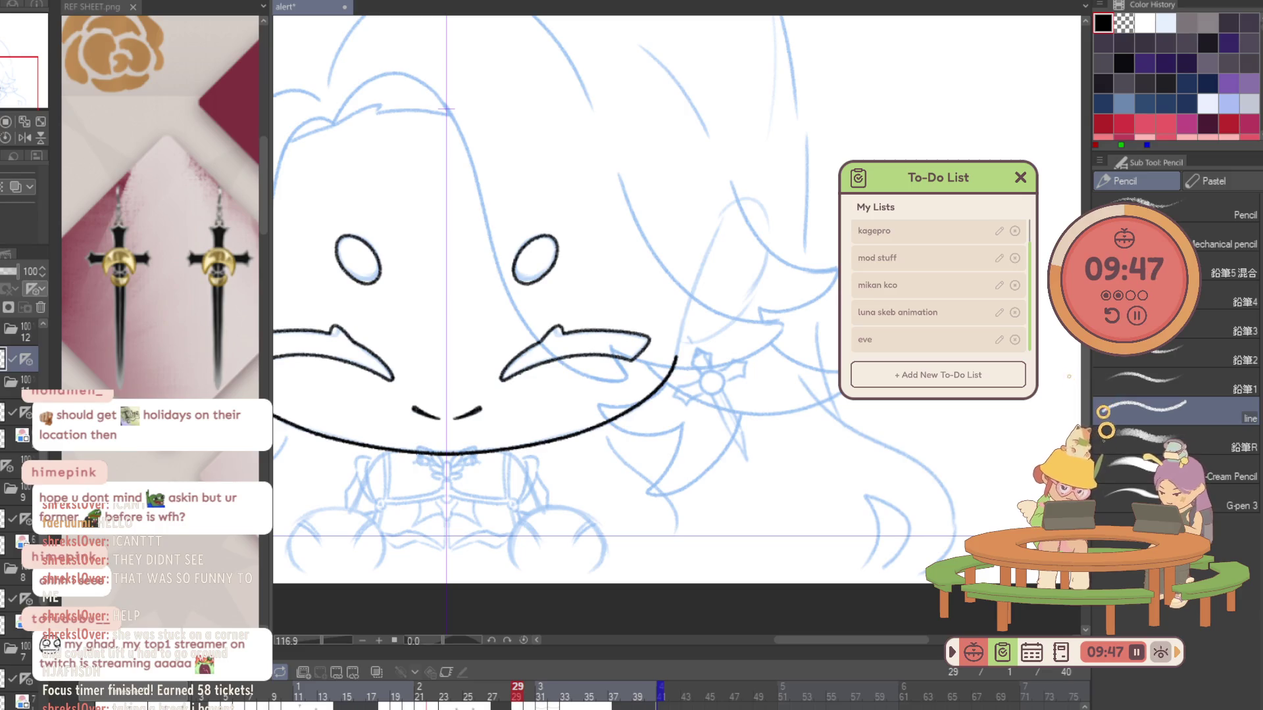
click(3, 400)
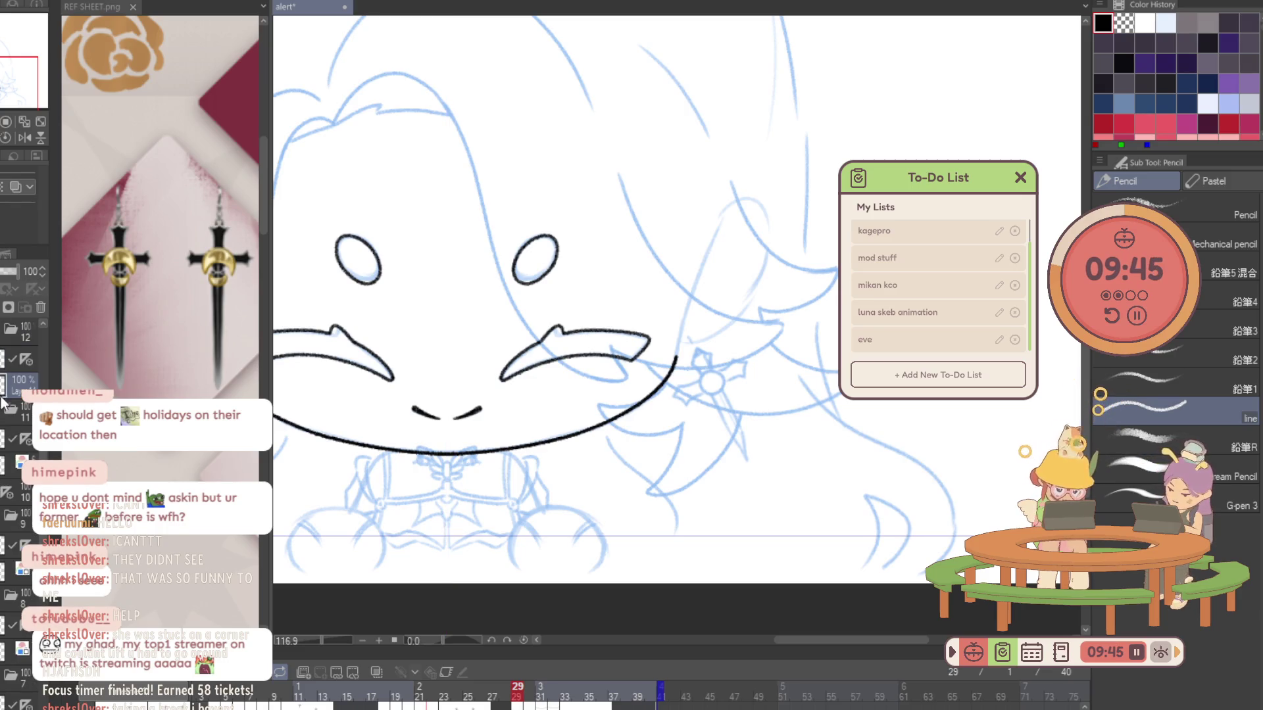
drag(682, 366, 681, 370)
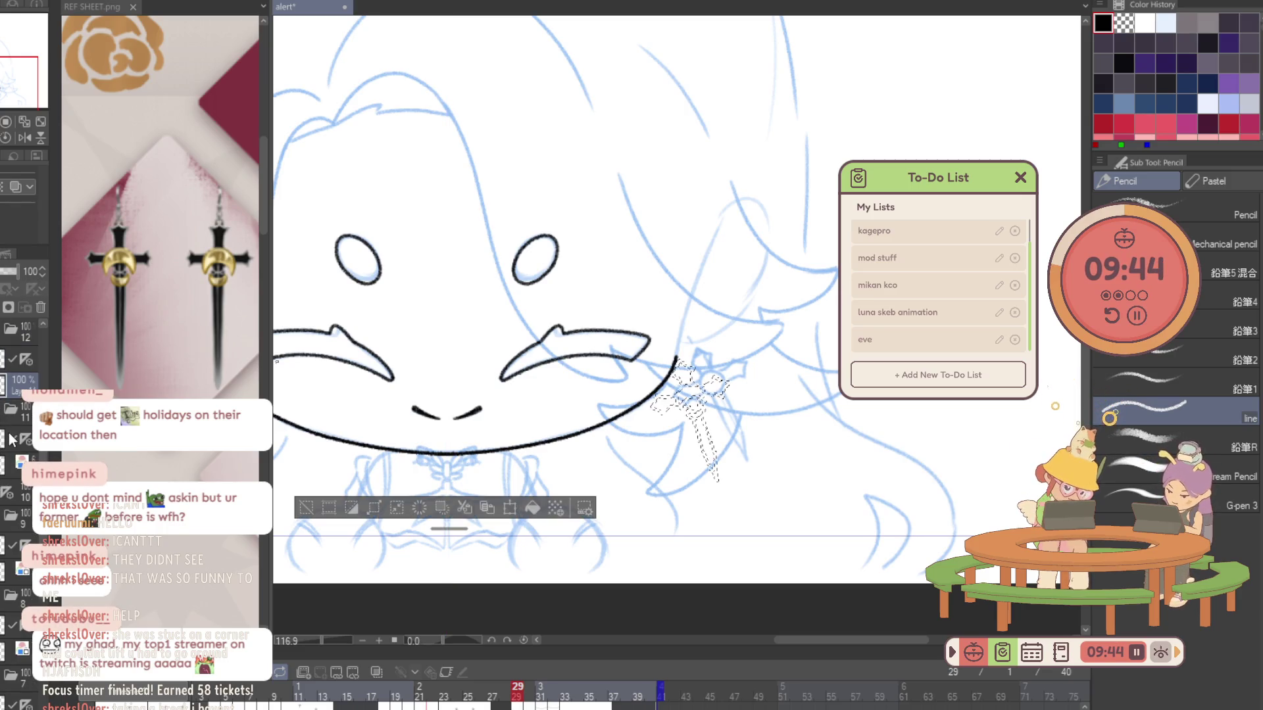
click(535, 506)
key(ctrl+d)
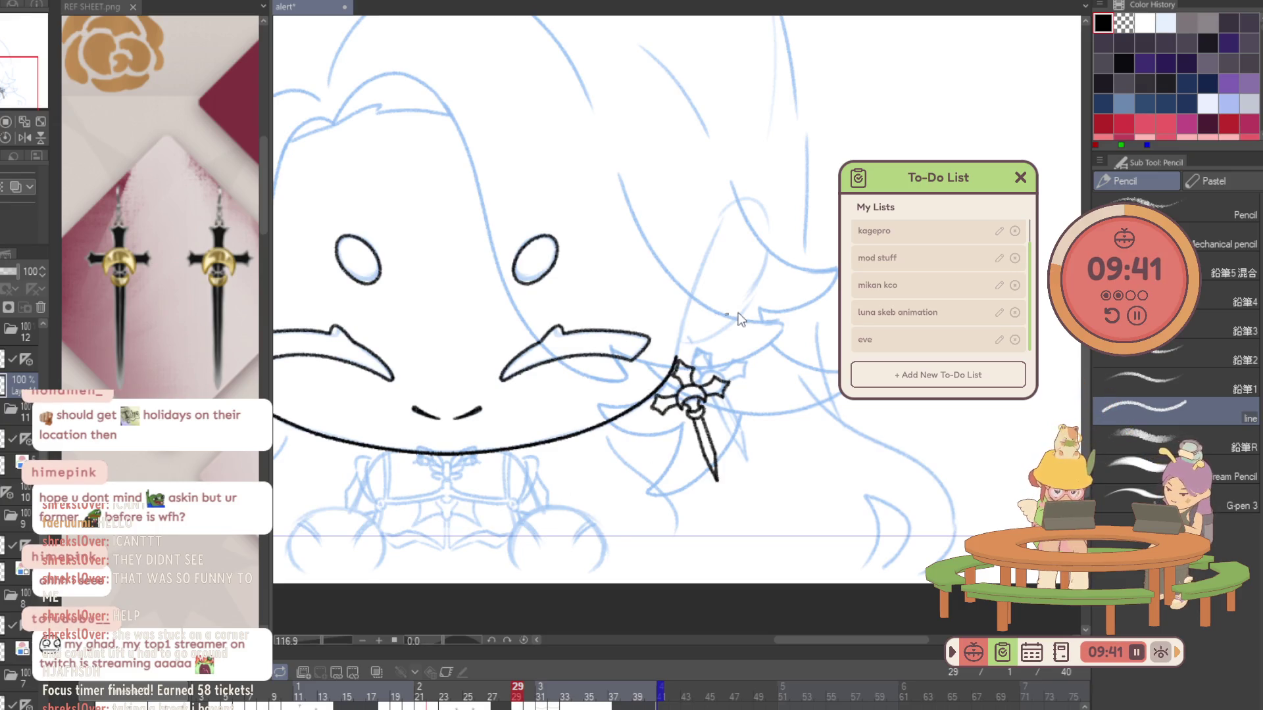
Lasso the inked earring and rotate it to a new angle beside the jaw.
key(m)
drag(712, 288, 709, 292)
key(ctrl+t)
mouse_move(820, 533)
mouse_down()
mouse_move(786, 422)
mouse_move(757, 481)
mouse_up()
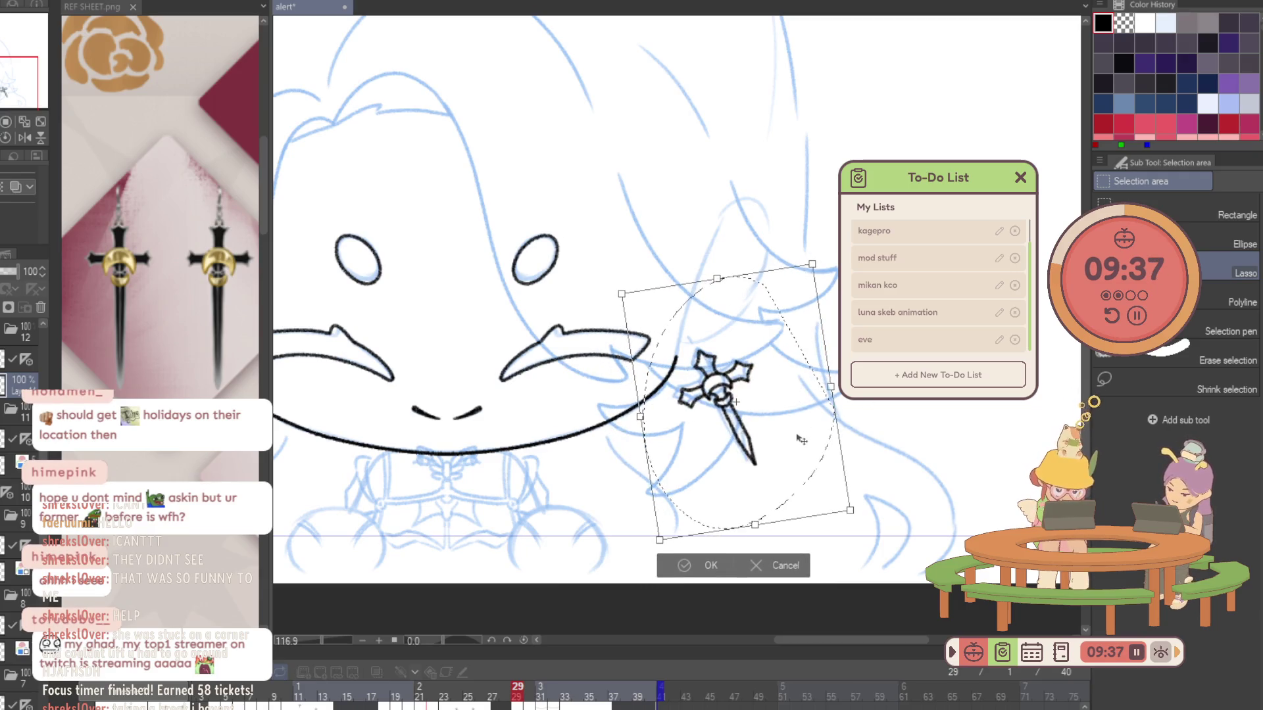
click(701, 565)
key(ctrl+d)
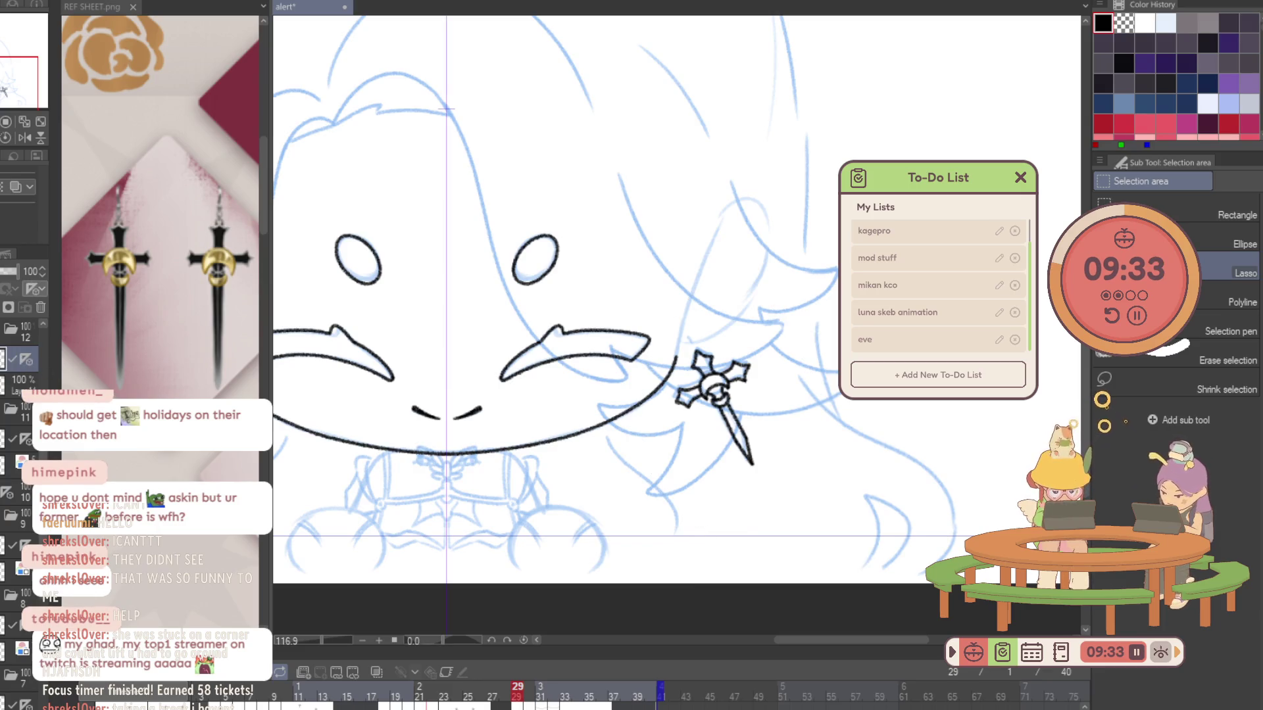
key(p)
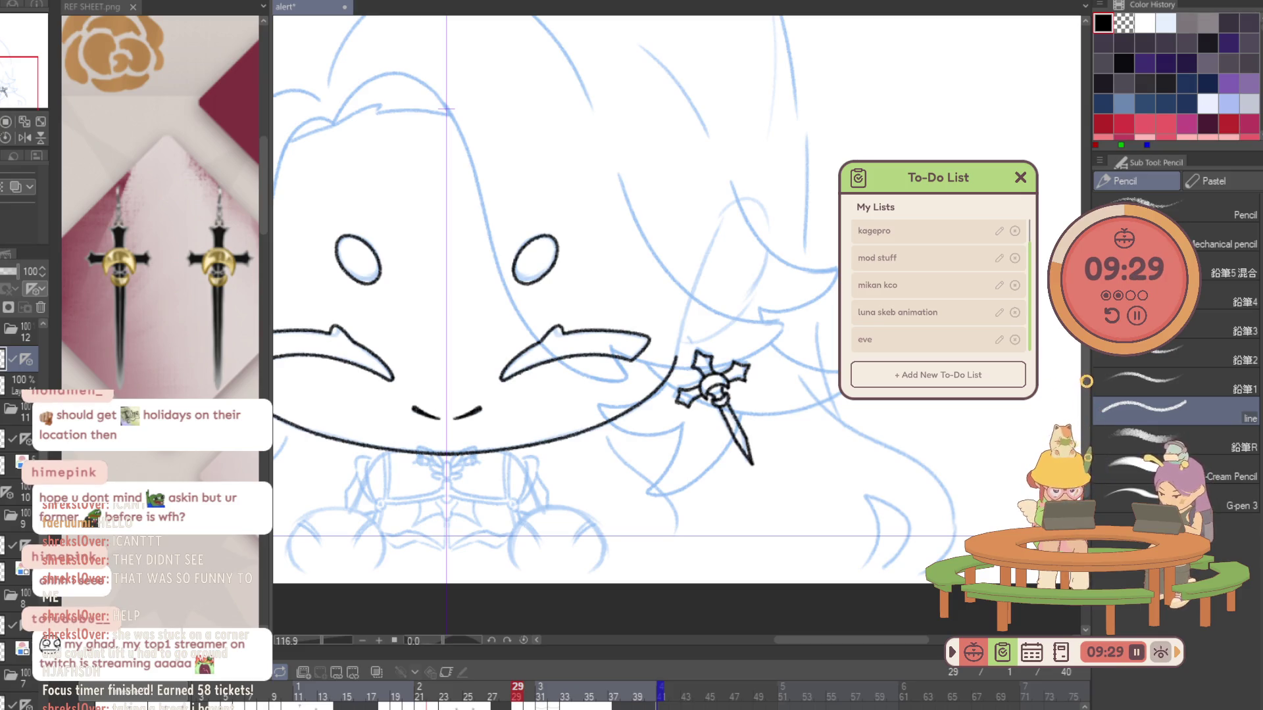
scroll(755, 417, up, 3)
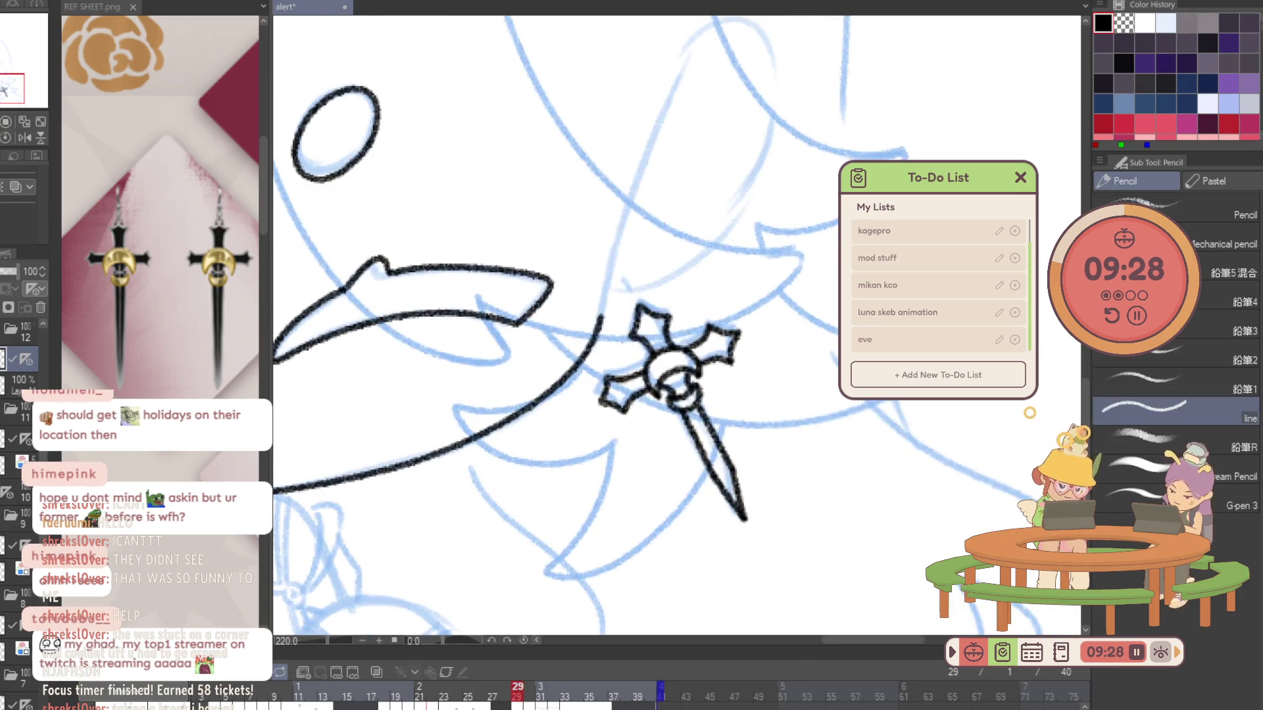
Show the sketch in blue and ink the earring's ring and lower loop on the lineart layer.
click(12, 195)
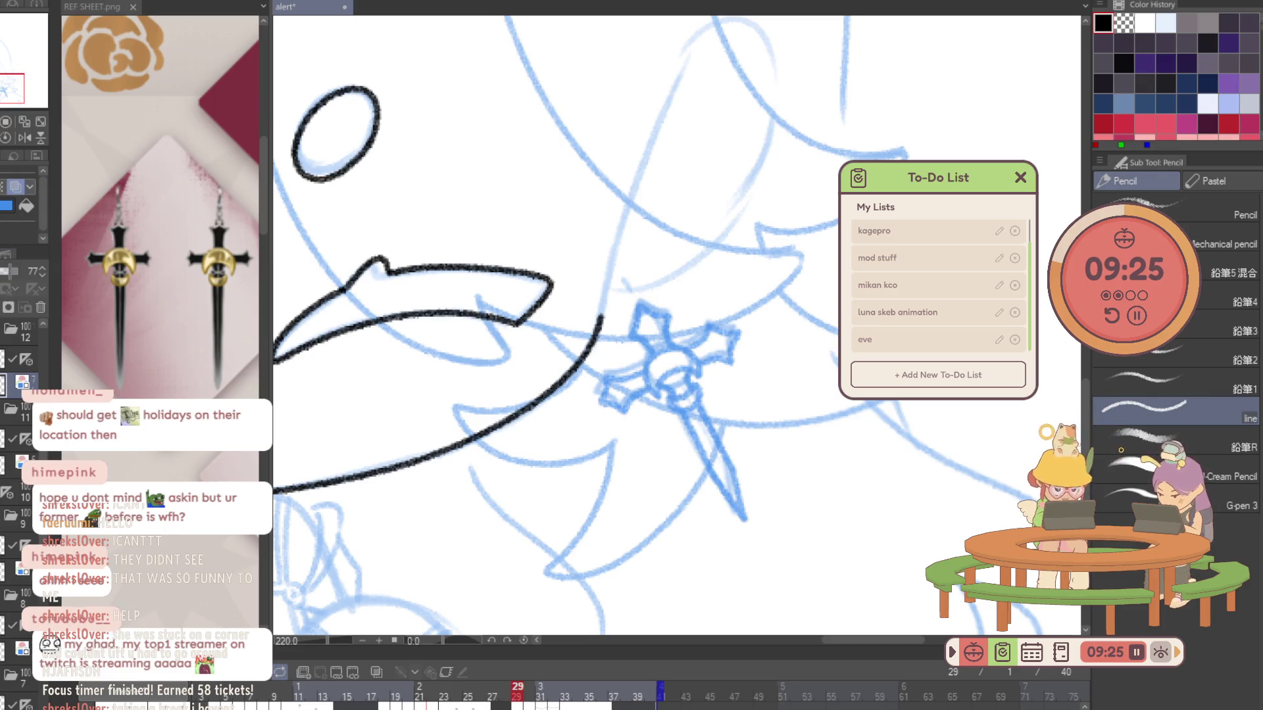
click(19, 359)
key(ctrl+space)
drag(710, 289, 750, 328)
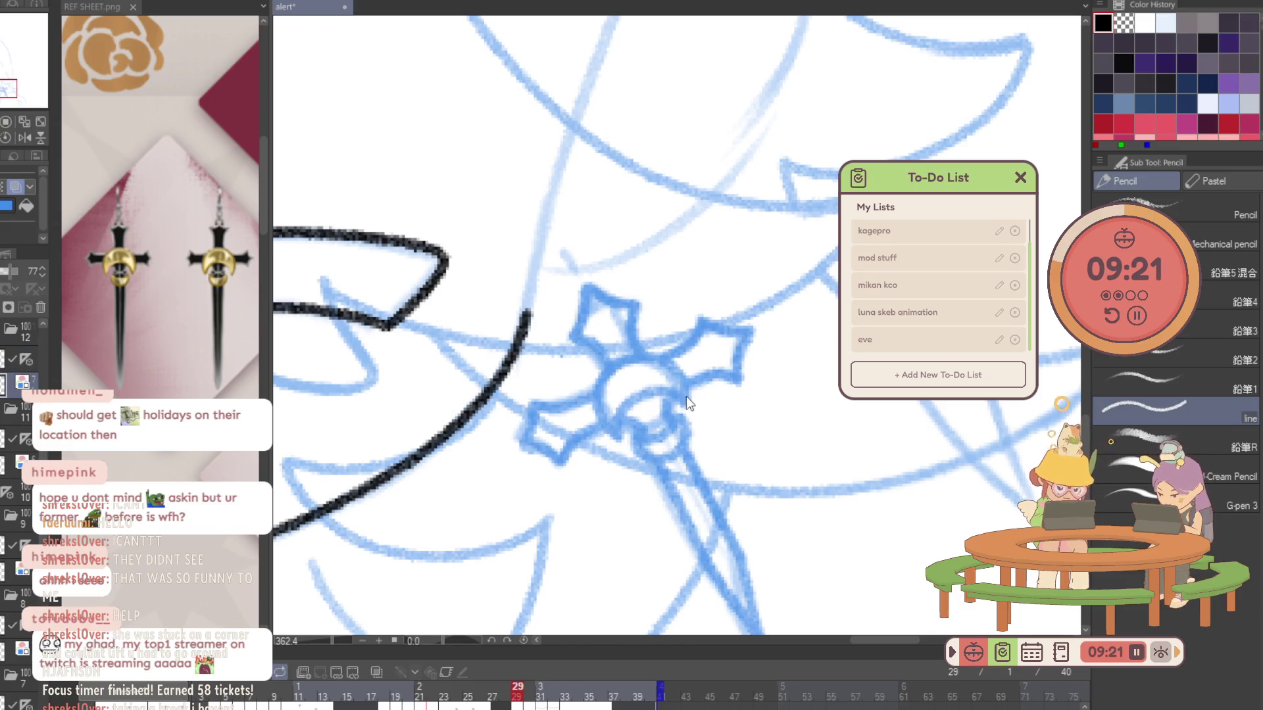
key(alt+bracketright)
drag(614, 439, 670, 393)
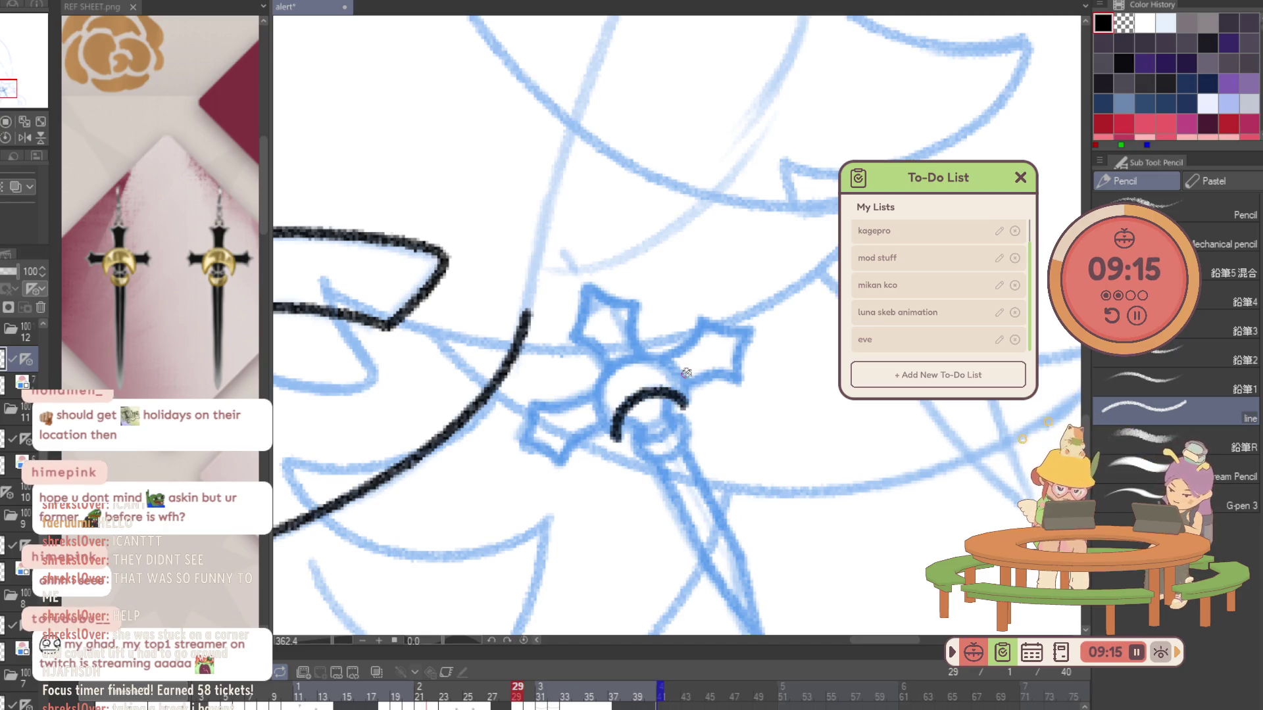
scroll(641, 375, up, 2)
mouse_move(604, 464)
mouse_down()
mouse_move(586, 439)
mouse_move(713, 404)
mouse_up()
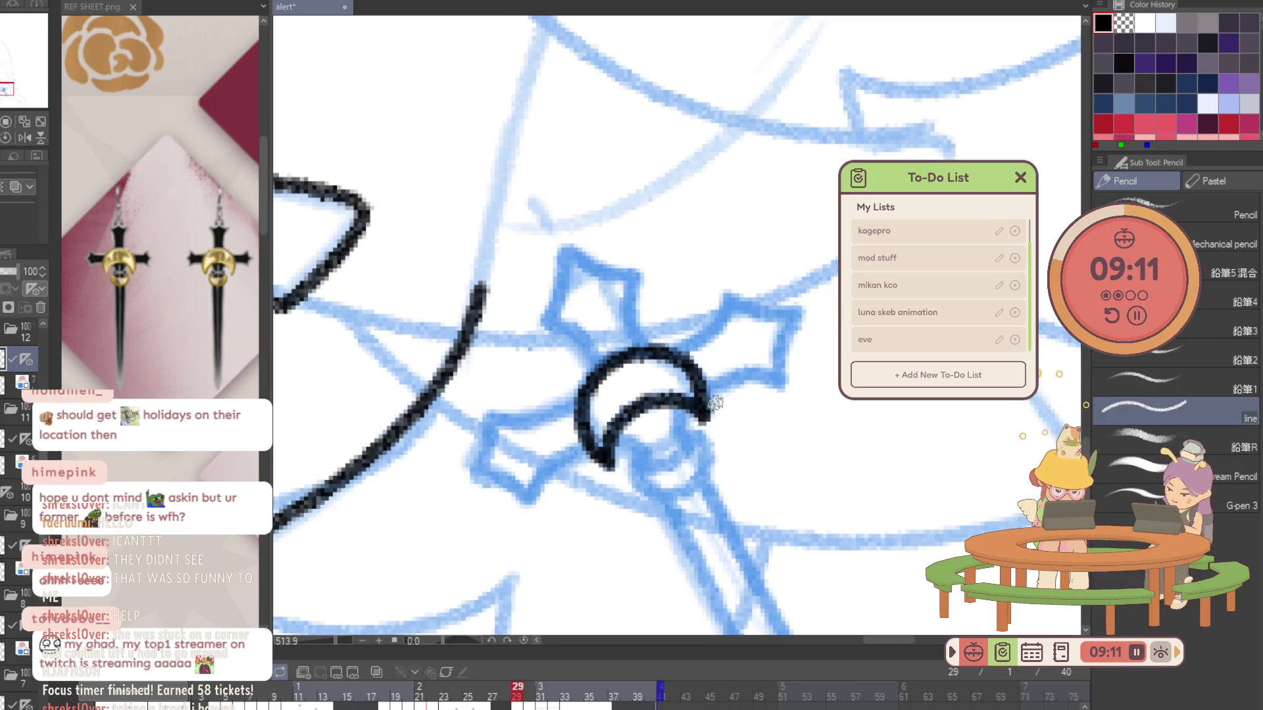
drag(632, 464, 699, 436)
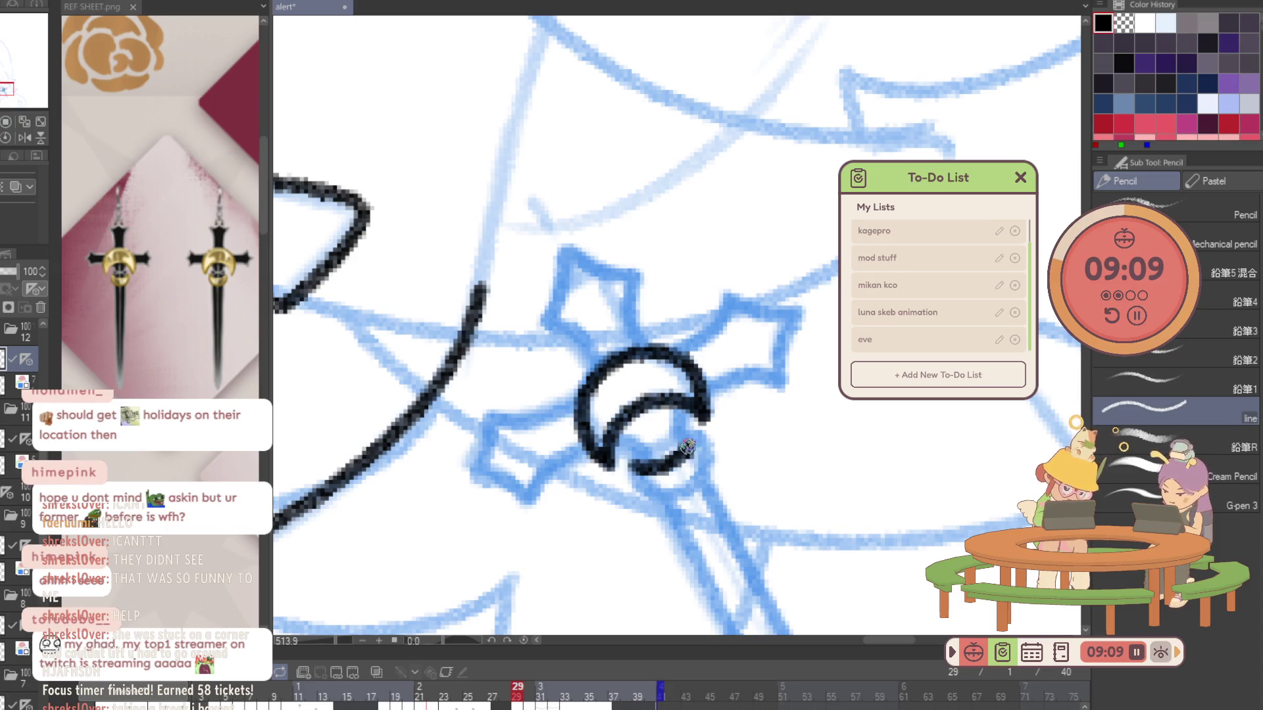
drag(639, 470, 697, 434)
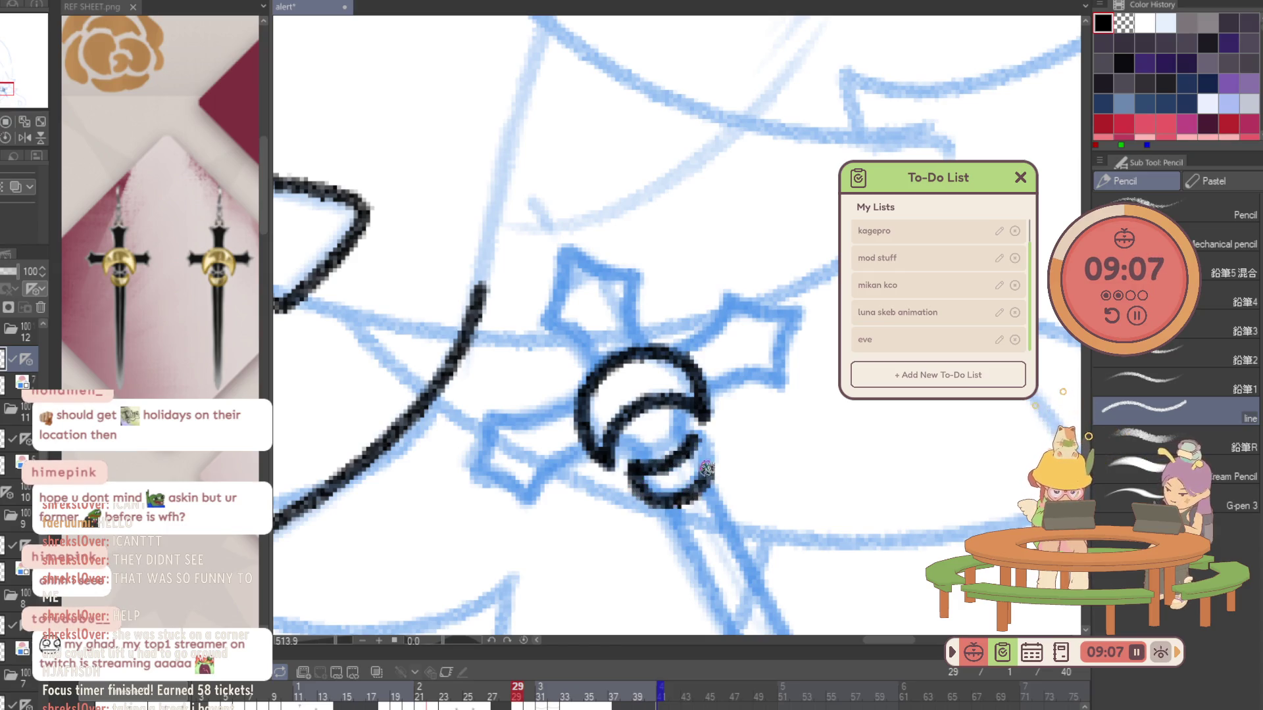
Ink the upper-left point and right wing of the spiky guard, undoing misplaced strokes.
drag(599, 368, 553, 305)
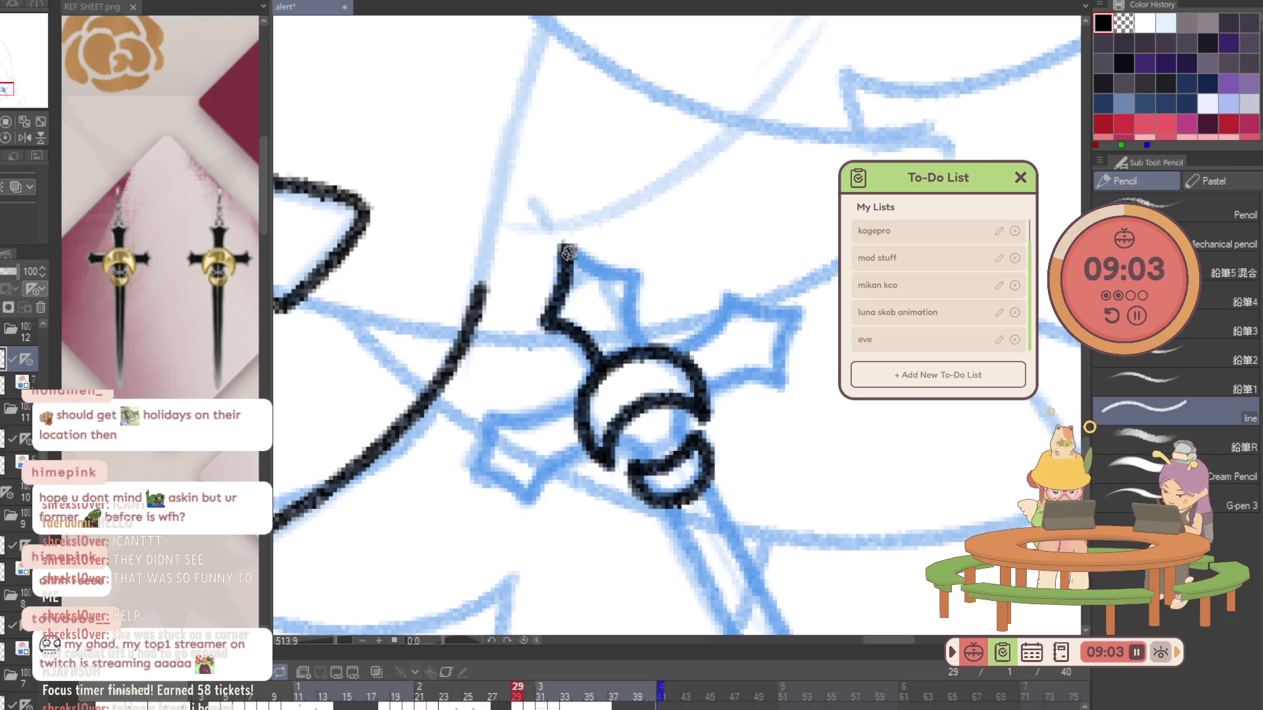
drag(568, 252, 638, 284)
key(ctrl+z)
mouse_move(562, 243)
mouse_down()
mouse_move(638, 277)
mouse_move(626, 308)
mouse_move(638, 339)
mouse_up()
key(ctrl+z)
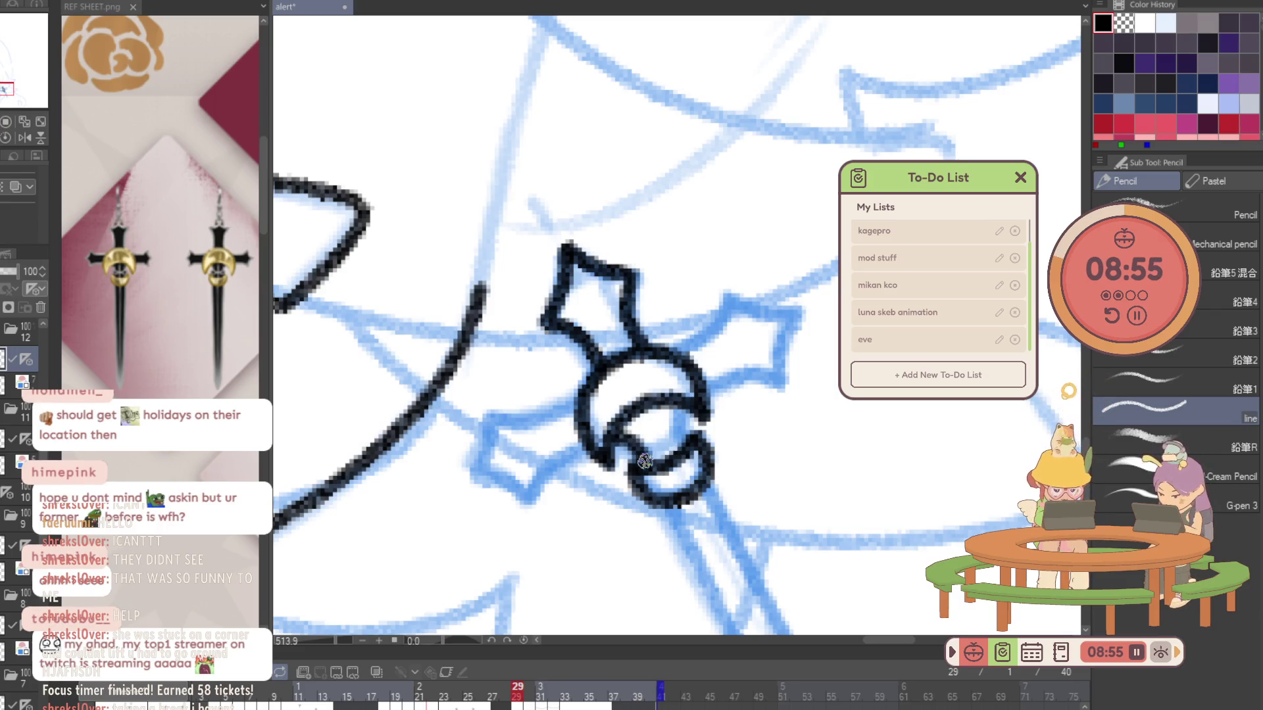
drag(680, 348, 726, 303)
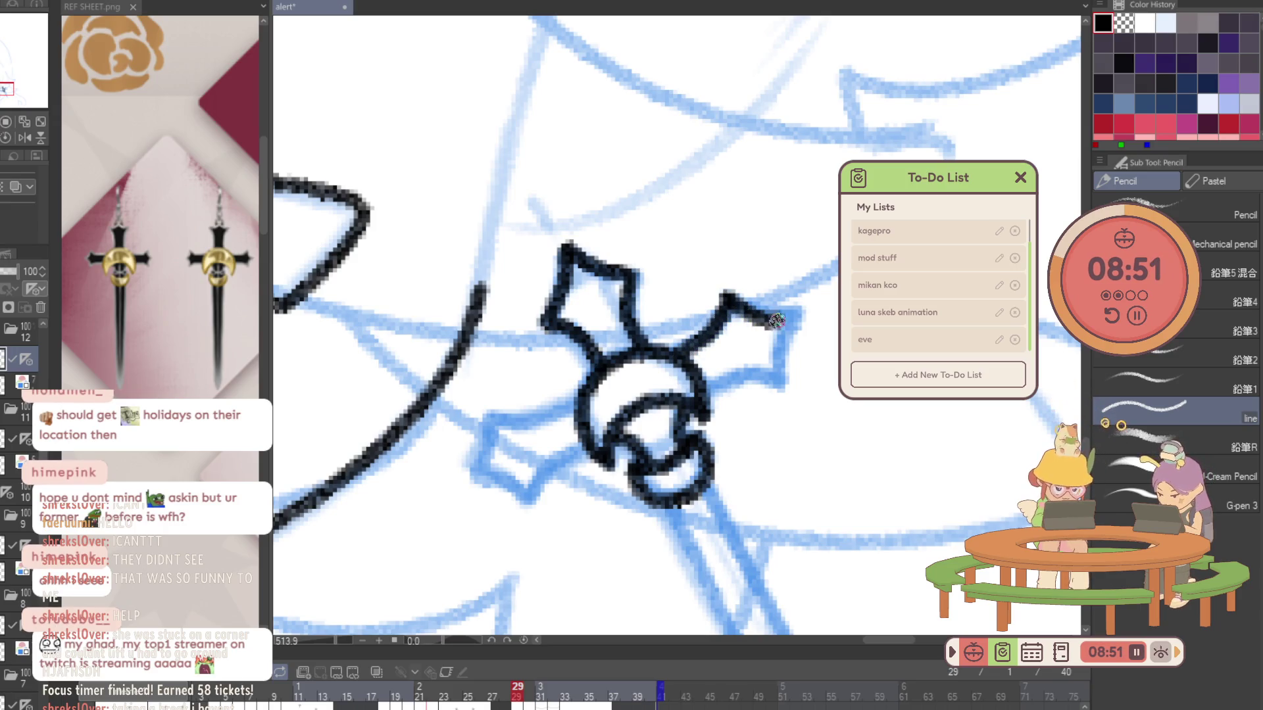
drag(785, 316, 781, 383)
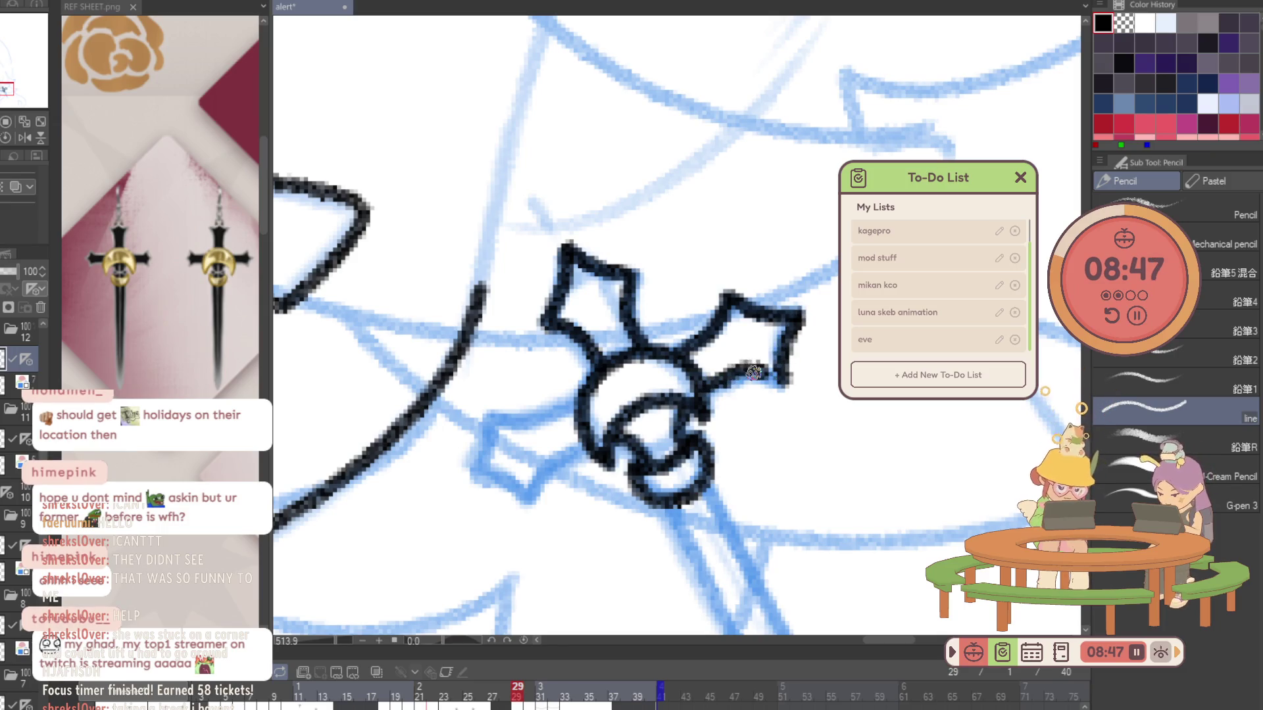
drag(729, 373, 759, 377)
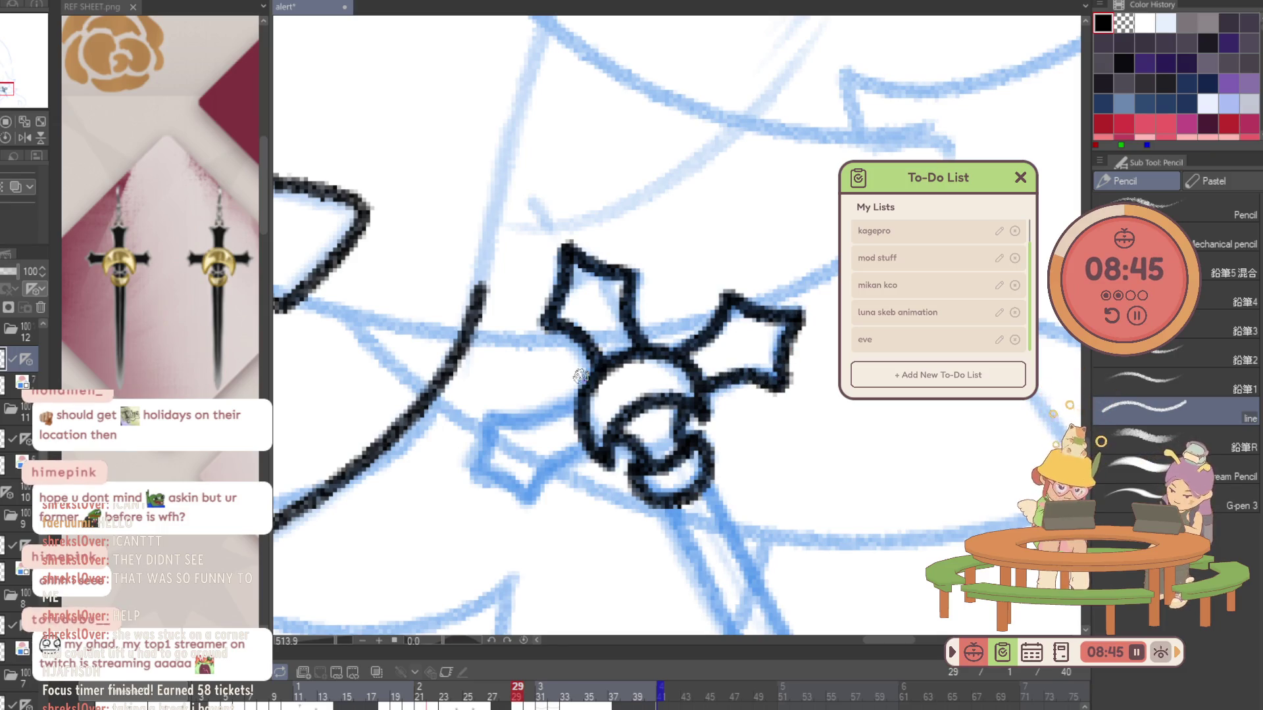
Ink the lower-left guard arm toward the ring and start on the blade.
mouse_move(581, 445)
mouse_down()
mouse_move(523, 499)
mouse_move(479, 469)
mouse_up()
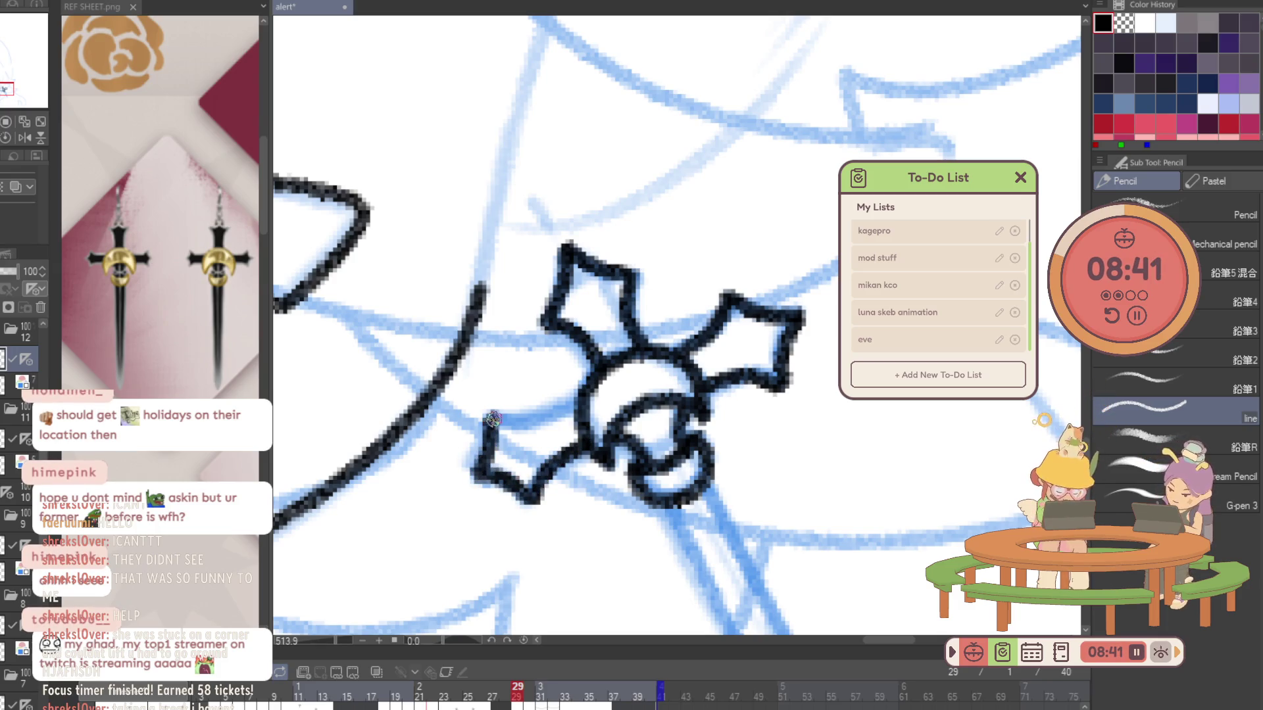
drag(526, 421, 561, 407)
mouse_move(670, 391)
mouse_down()
mouse_move(566, 247)
mouse_move(691, 523)
mouse_move(581, 264)
mouse_up()
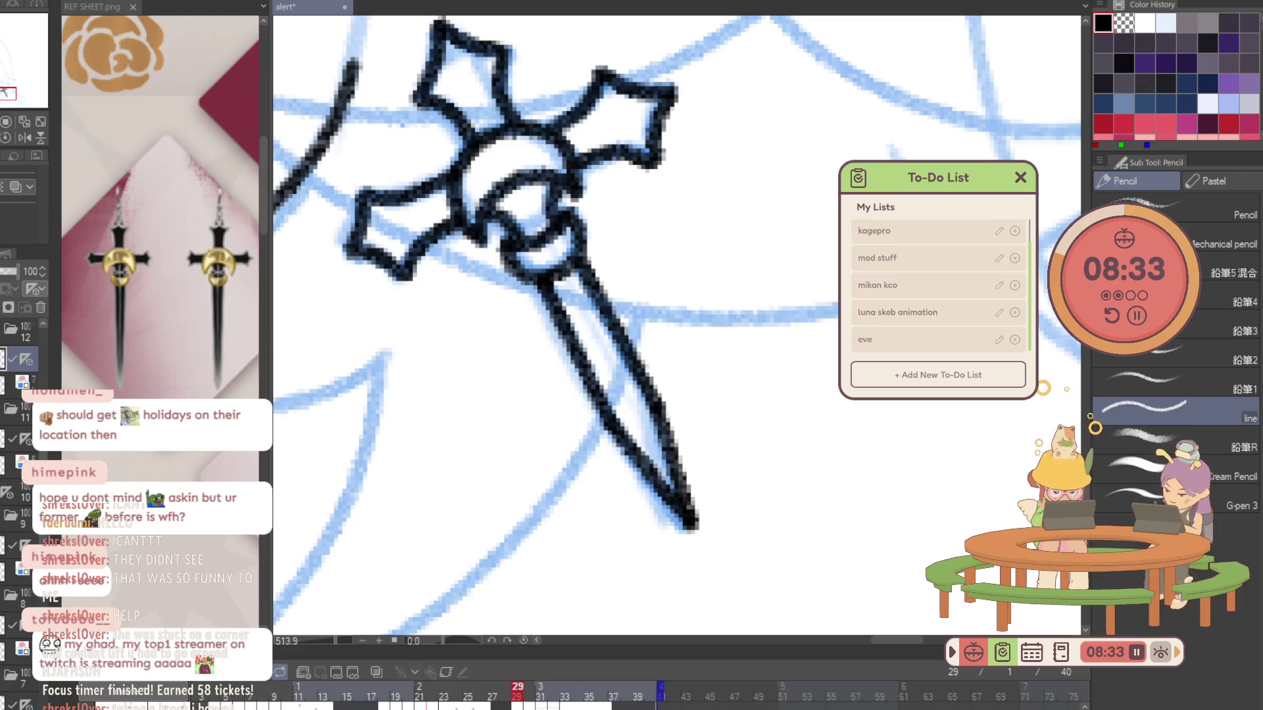
key(ctrl+z)
scroll(499, 635, down, 2)
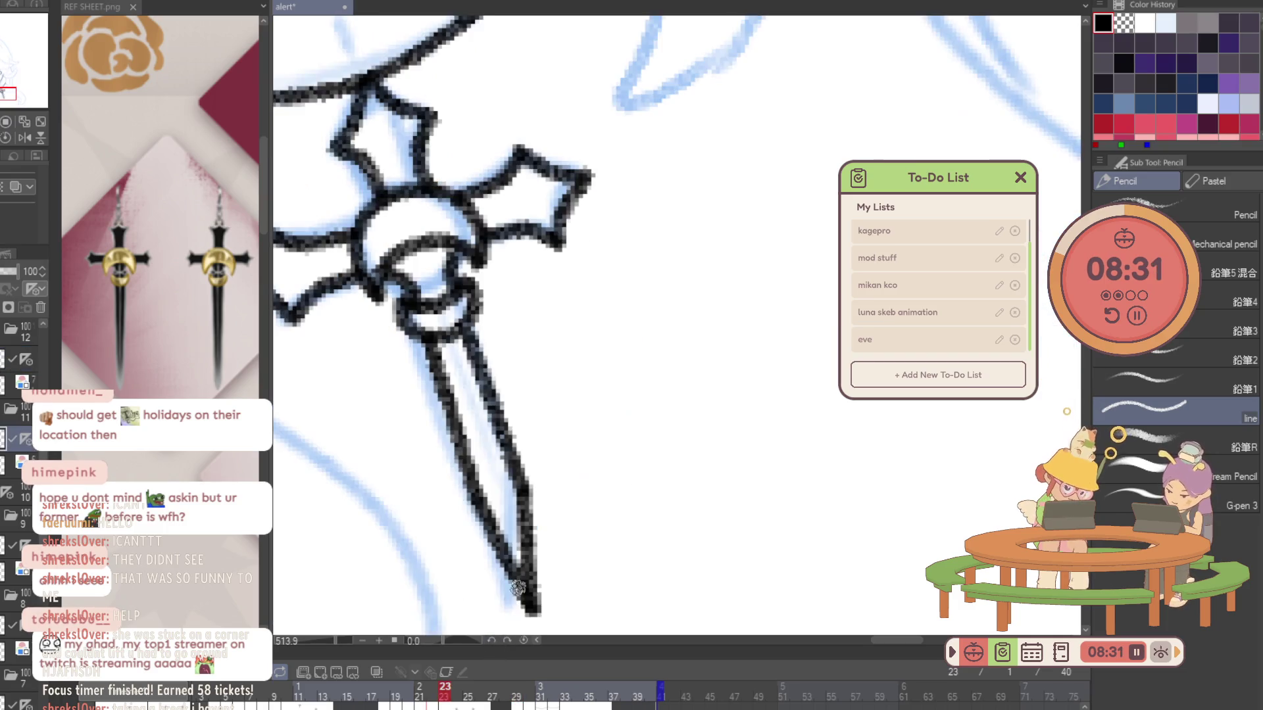
scroll(533, 602, down, 2)
scroll(566, 567, down, 2)
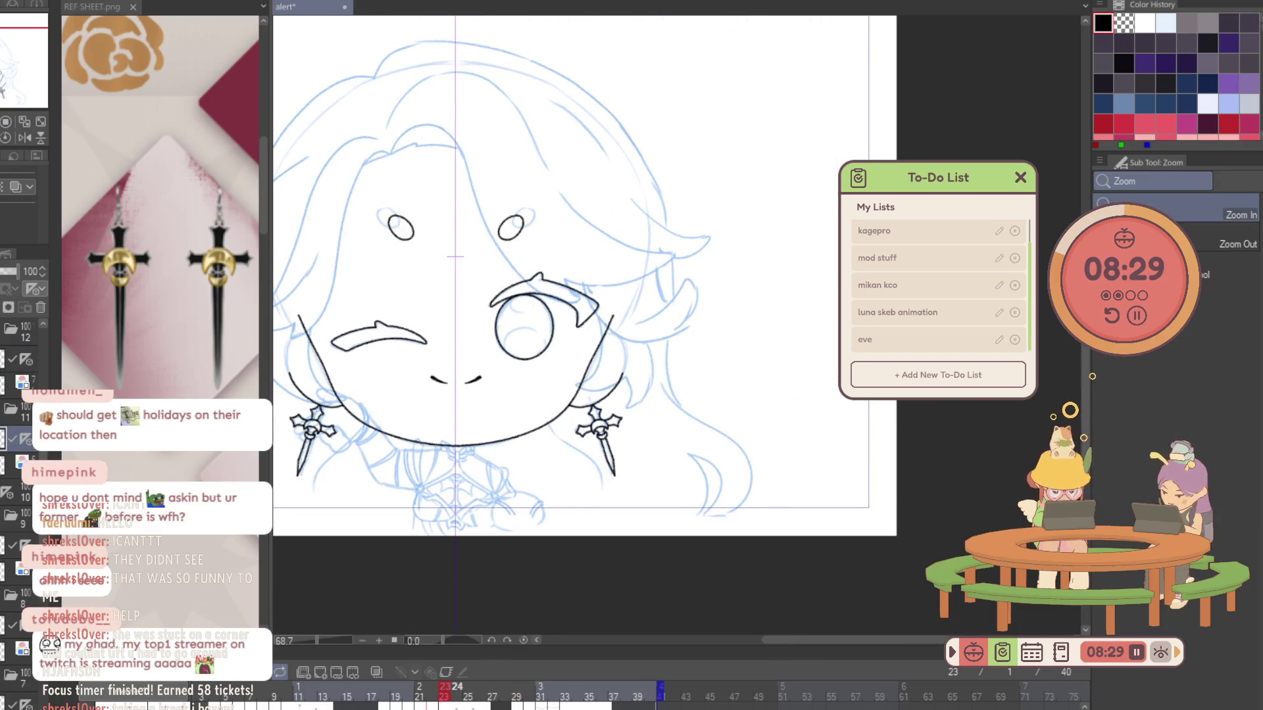
On frame 24's sketch layer, lasso the earring and rotate it counterclockwise to swing at an angle.
key(Right)
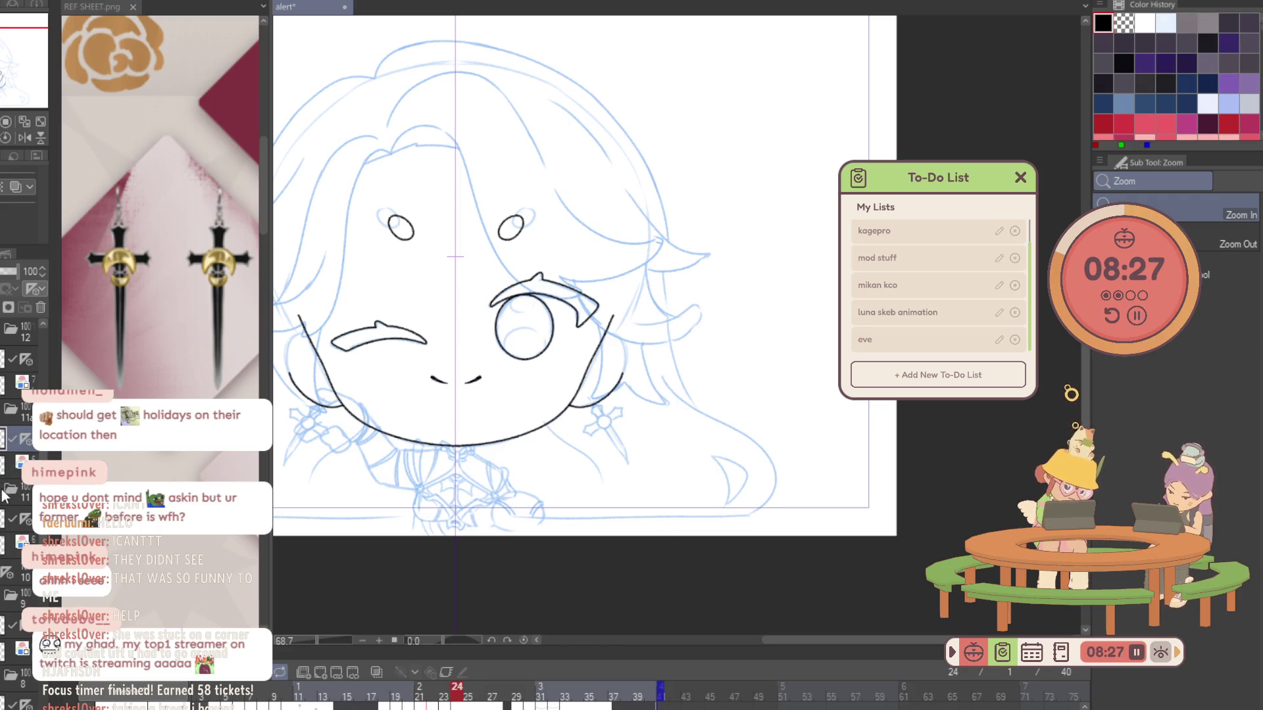
key(alt+bracketleft)
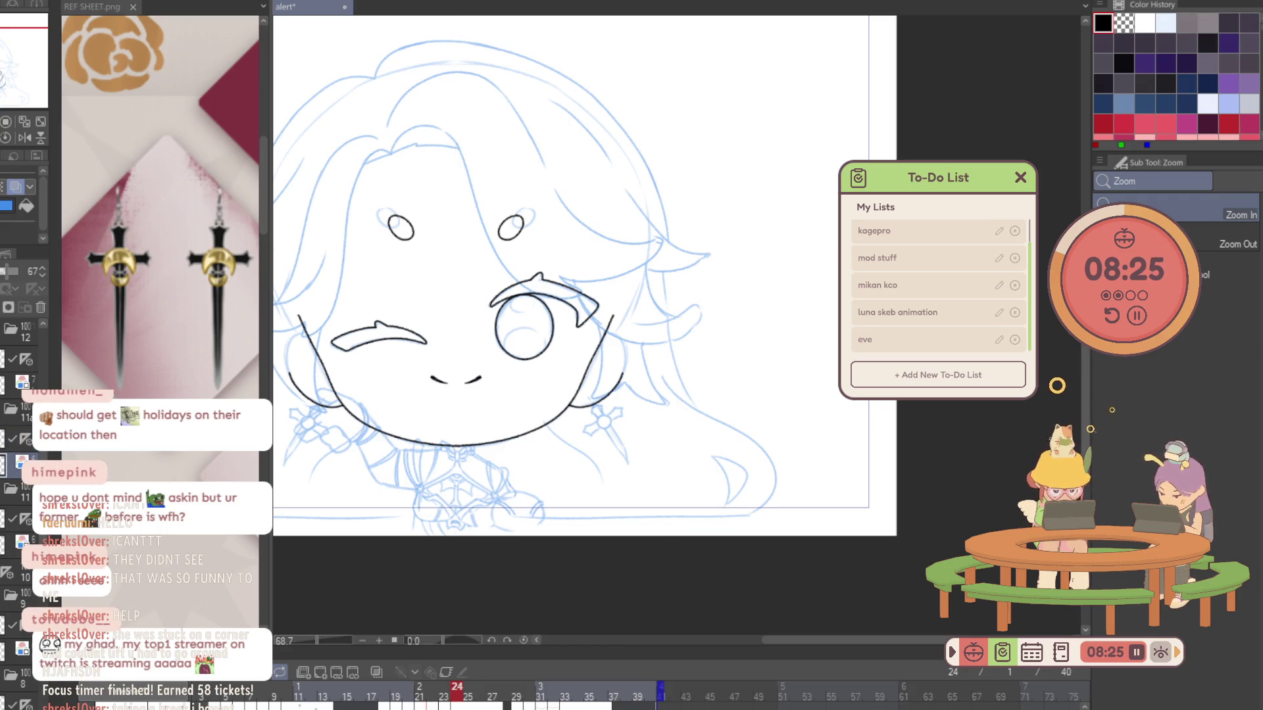
scroll(604, 423, up, 2)
scroll(604, 423, up, 1)
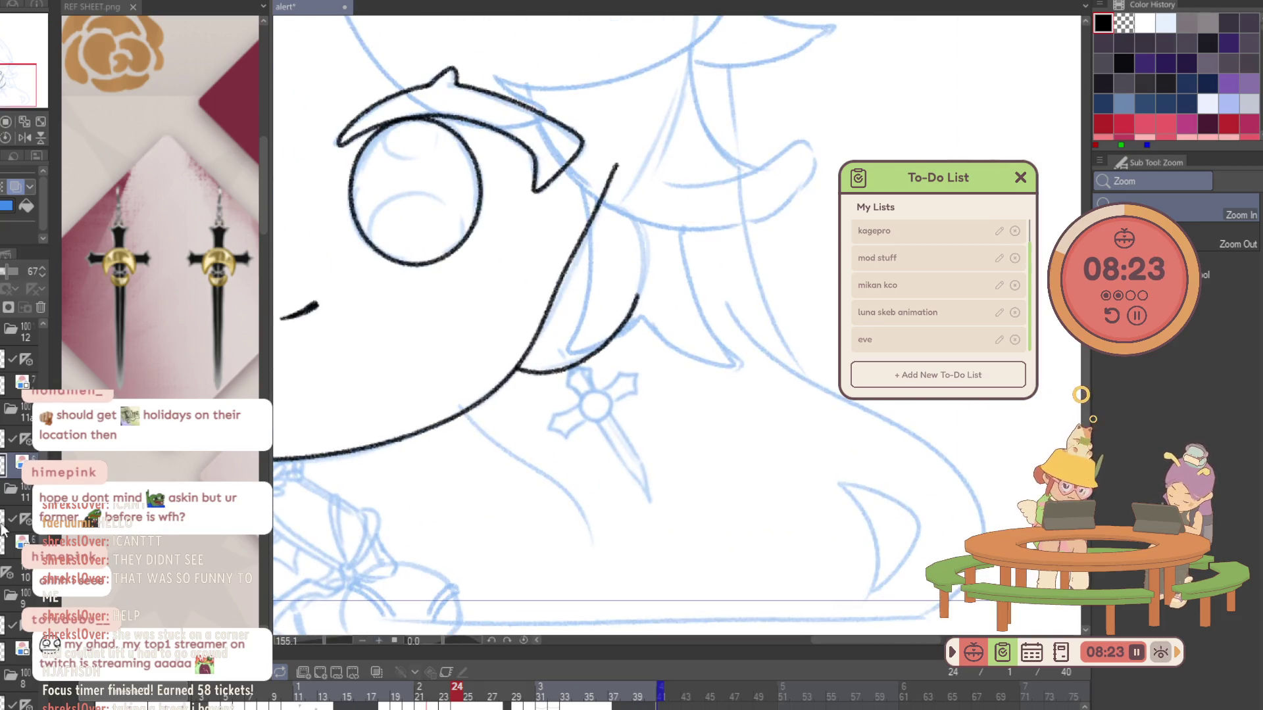
ctrl+click(17, 527)
key(ctrl+d)
key(m)
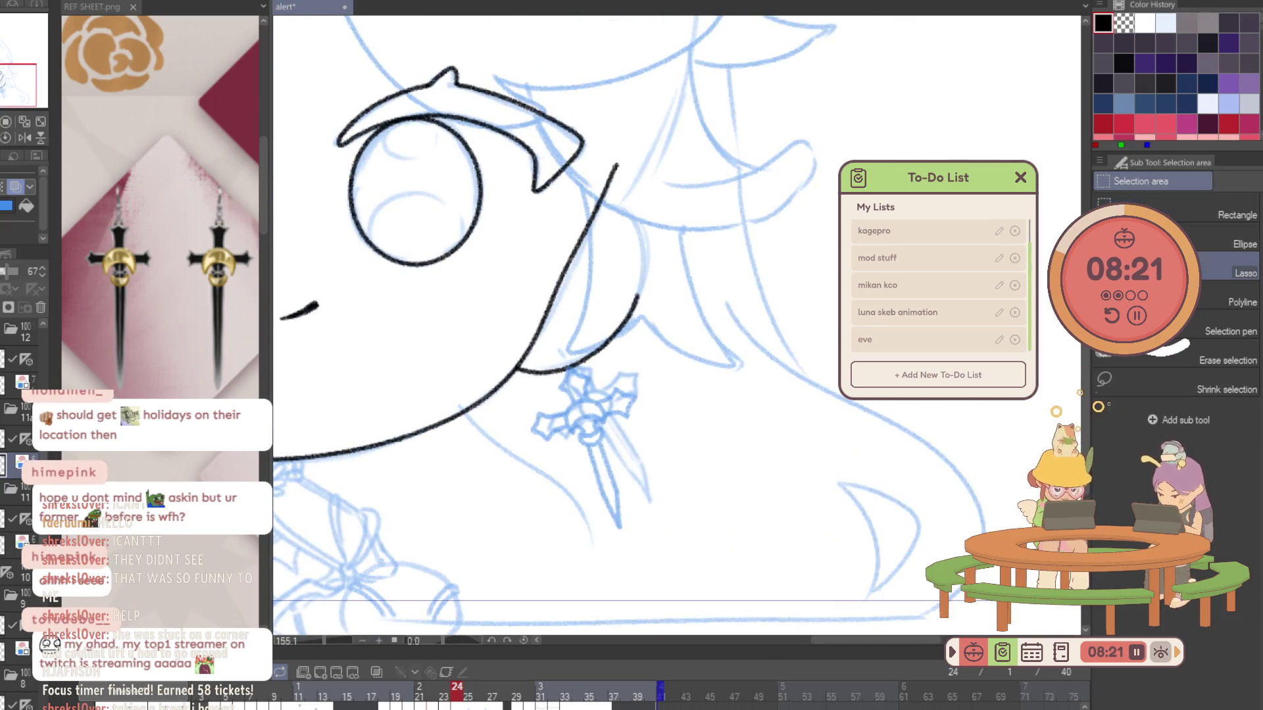
mouse_move(636, 341)
mouse_down()
mouse_move(683, 536)
mouse_move(612, 317)
mouse_up()
key(ctrl+t)
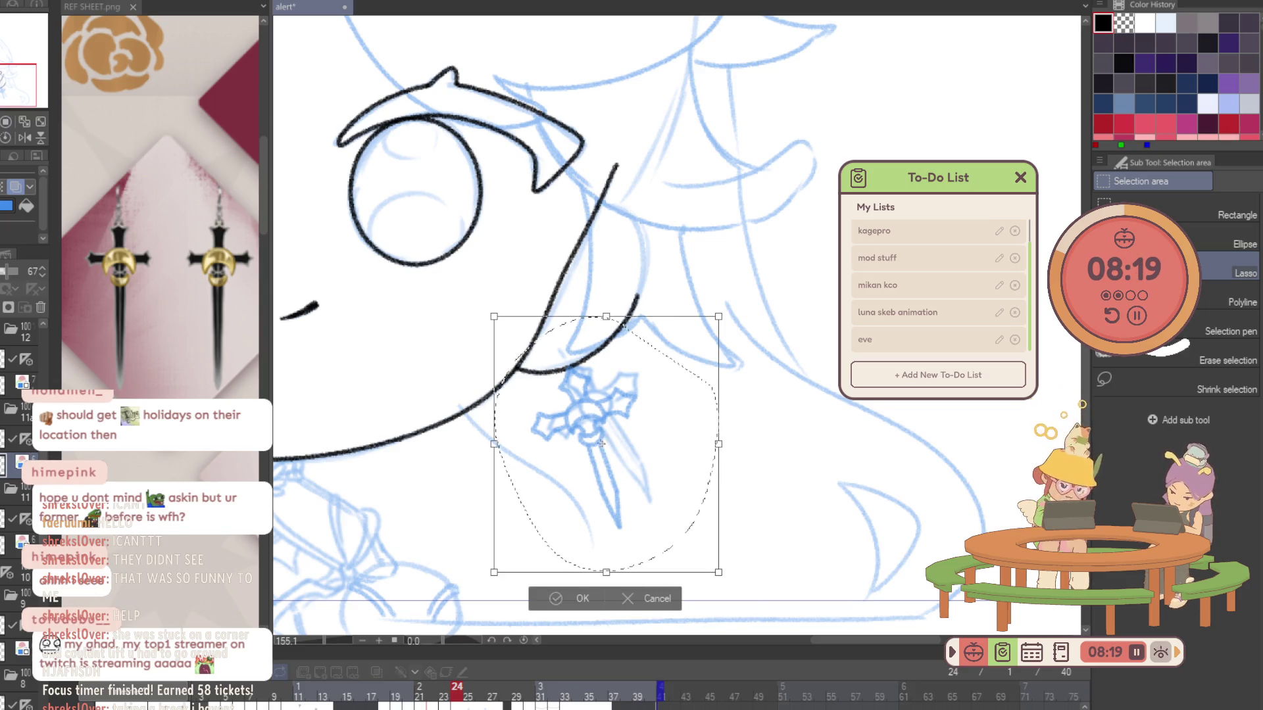
drag(790, 404, 800, 357)
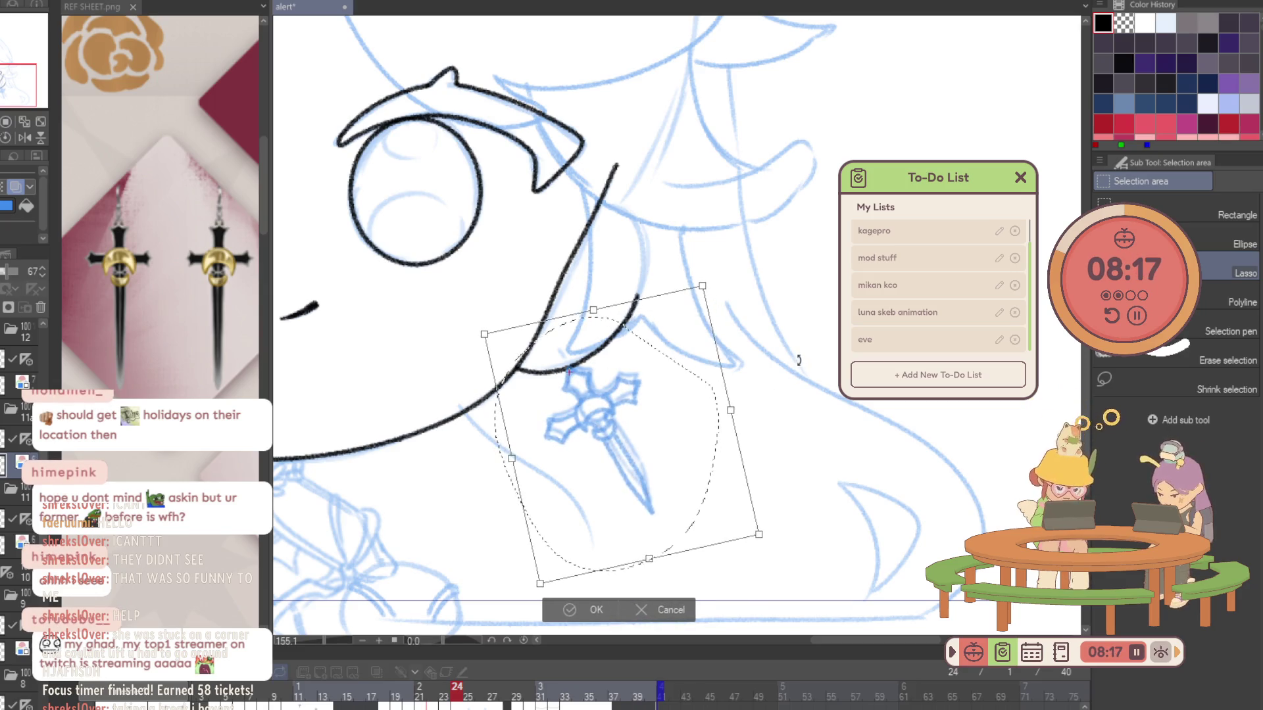
click(597, 609)
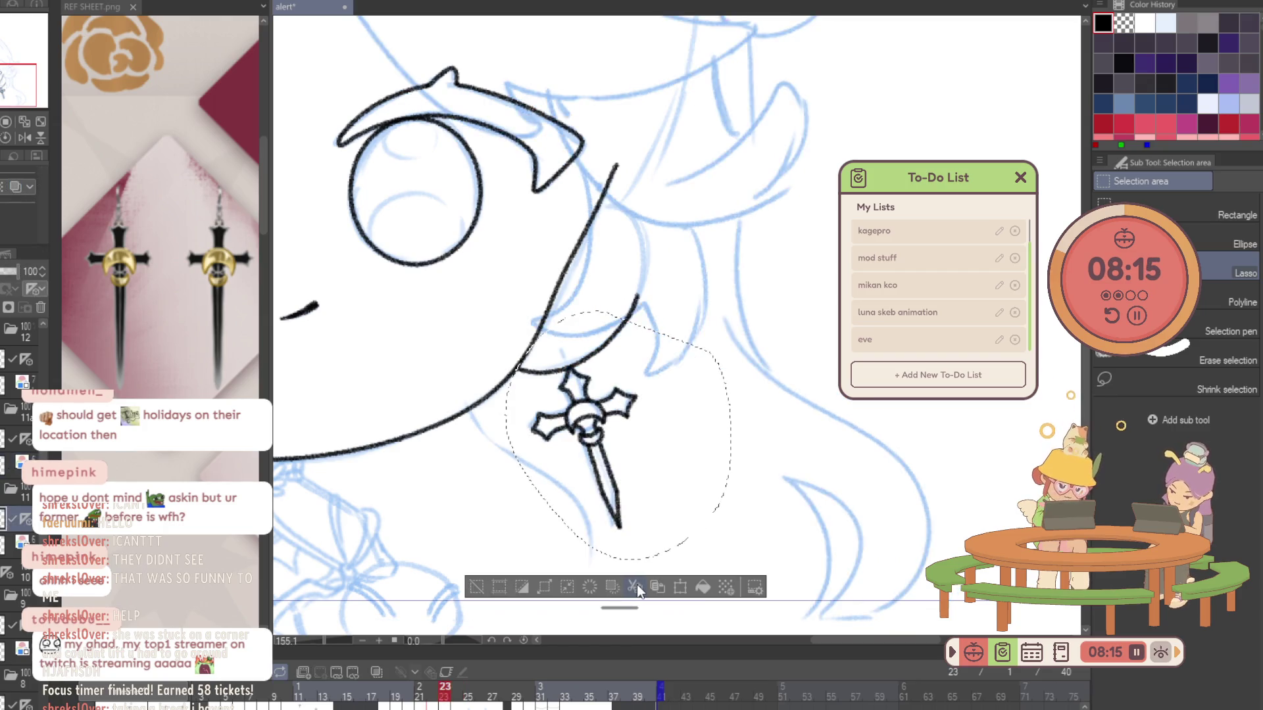
click(636, 584)
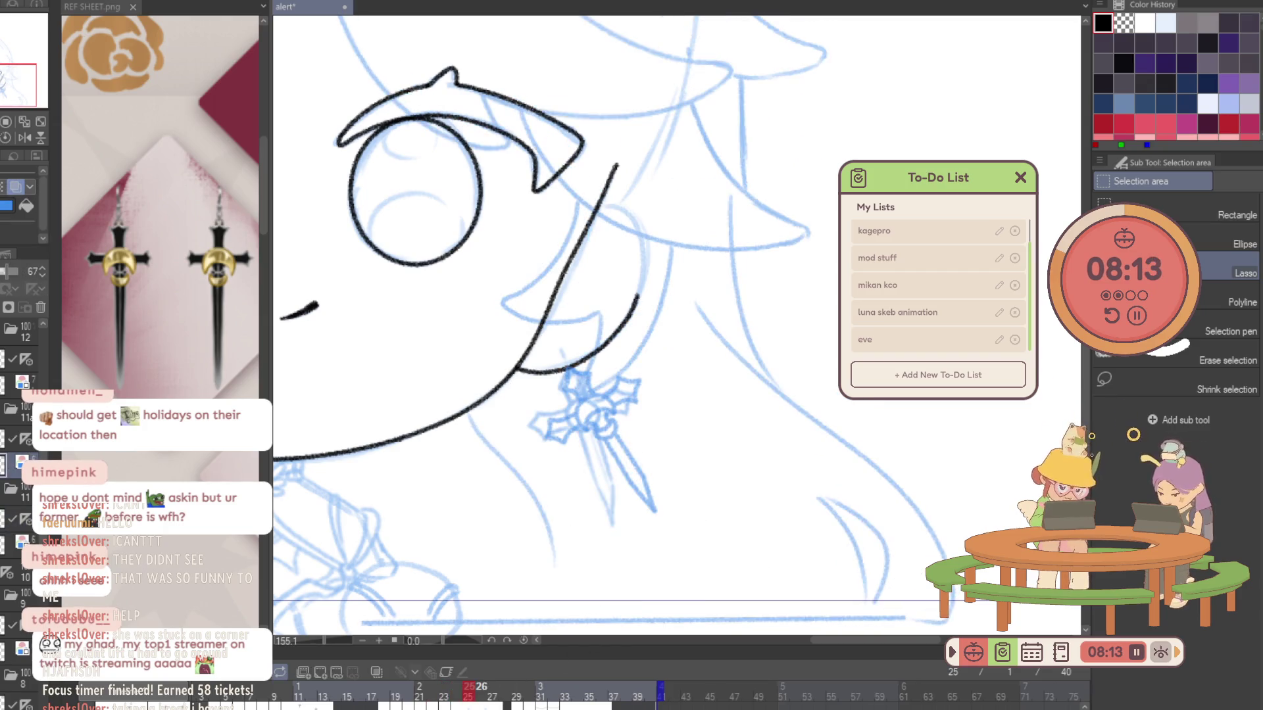
Scrub frames 24 to 27 to compare the earring swing, returning to frame 24.
key(Left)
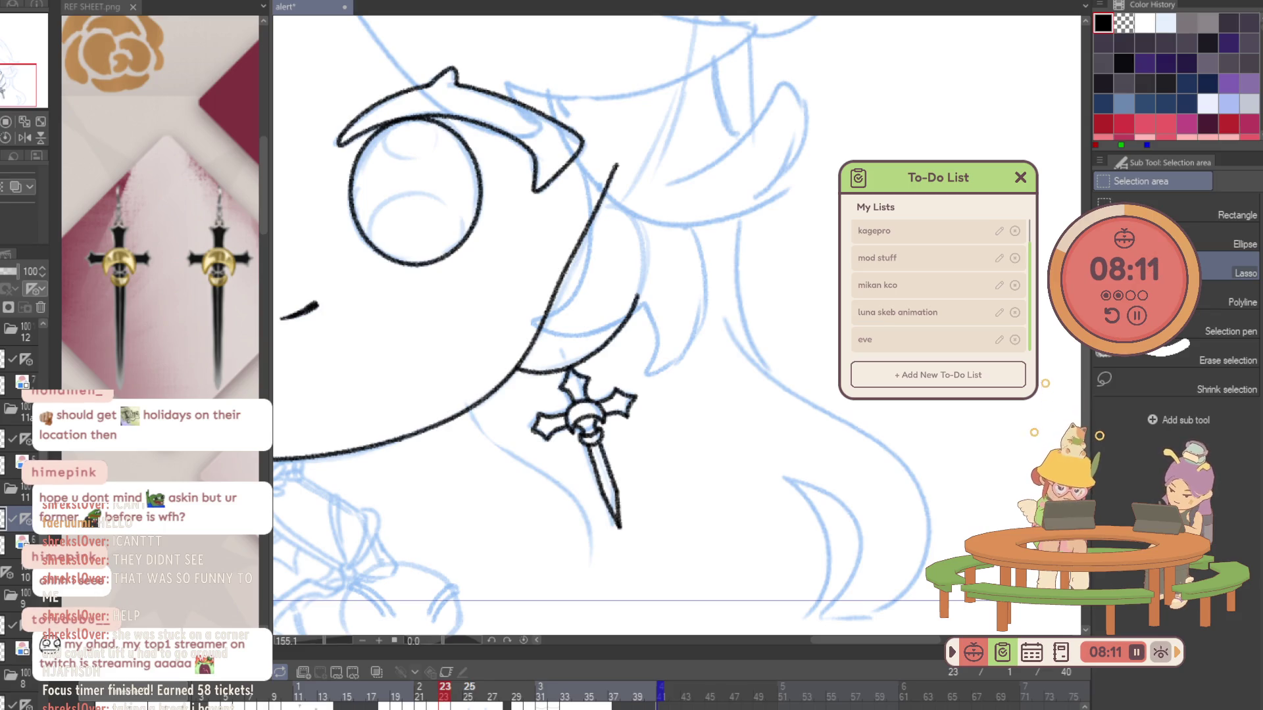
key(Right)
key(Right)
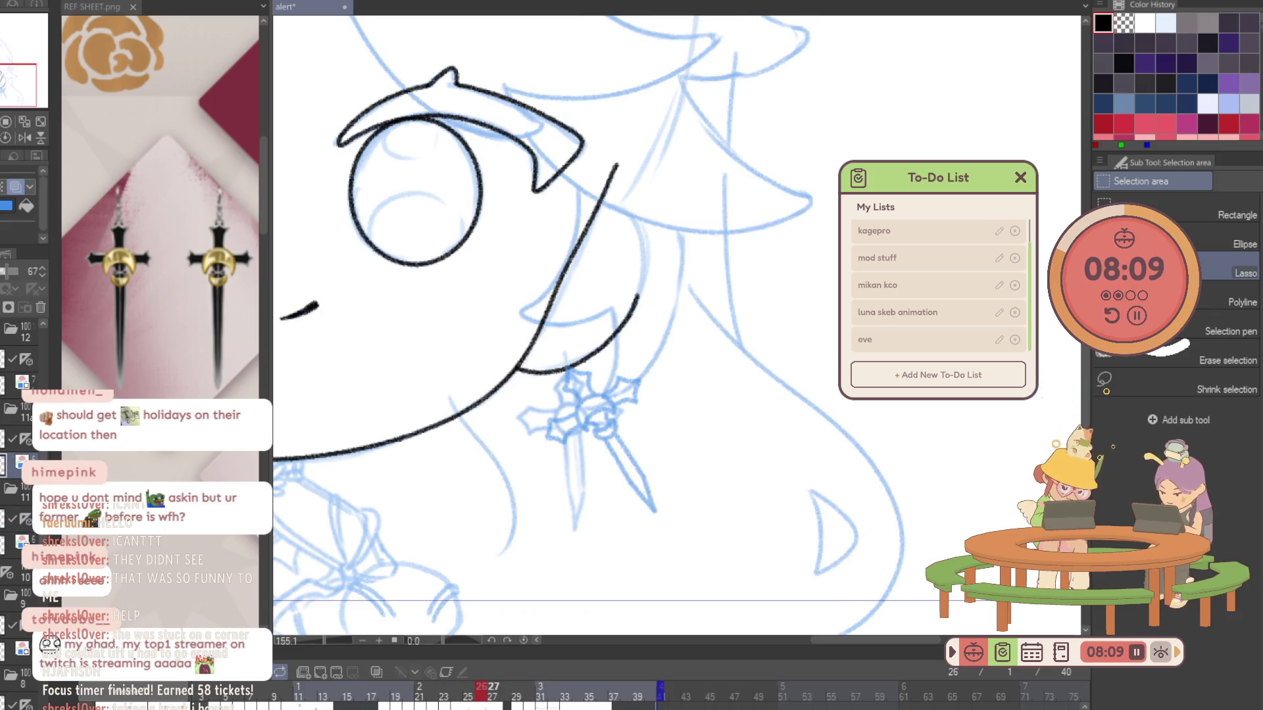
key(Left)
key(Left)
key(Right)
key(Left)
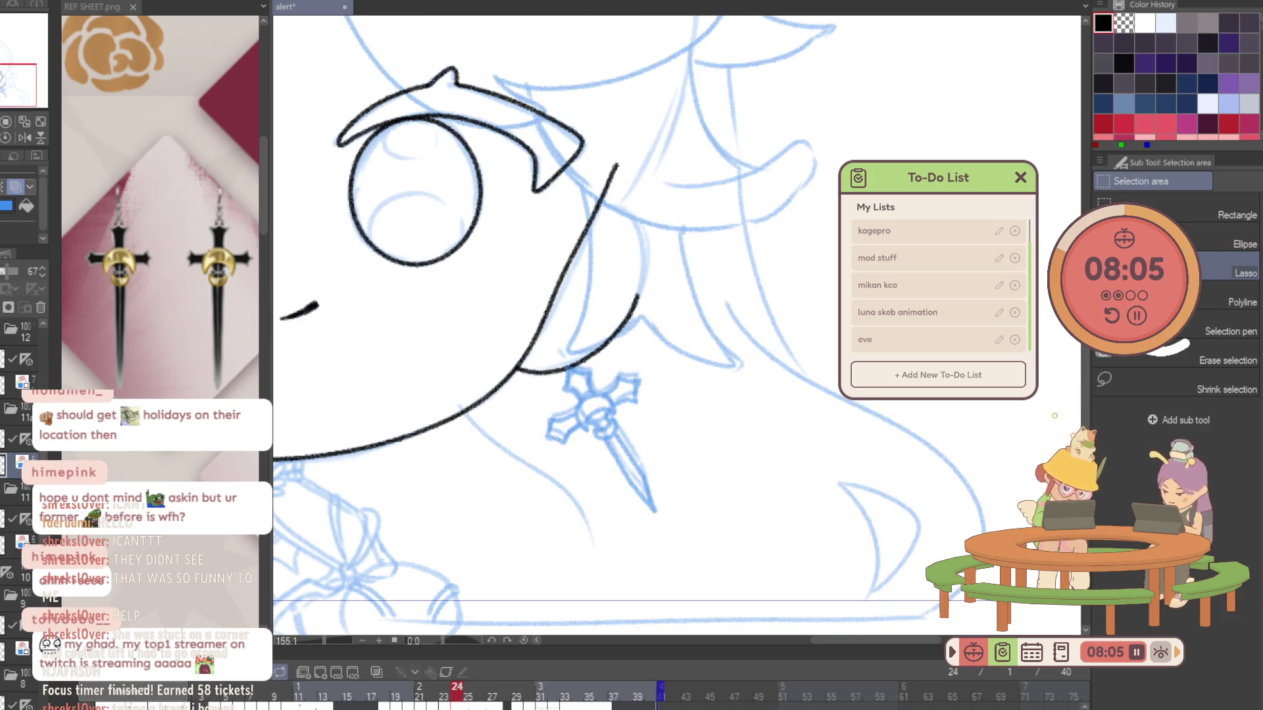
ctrl+click(606, 395)
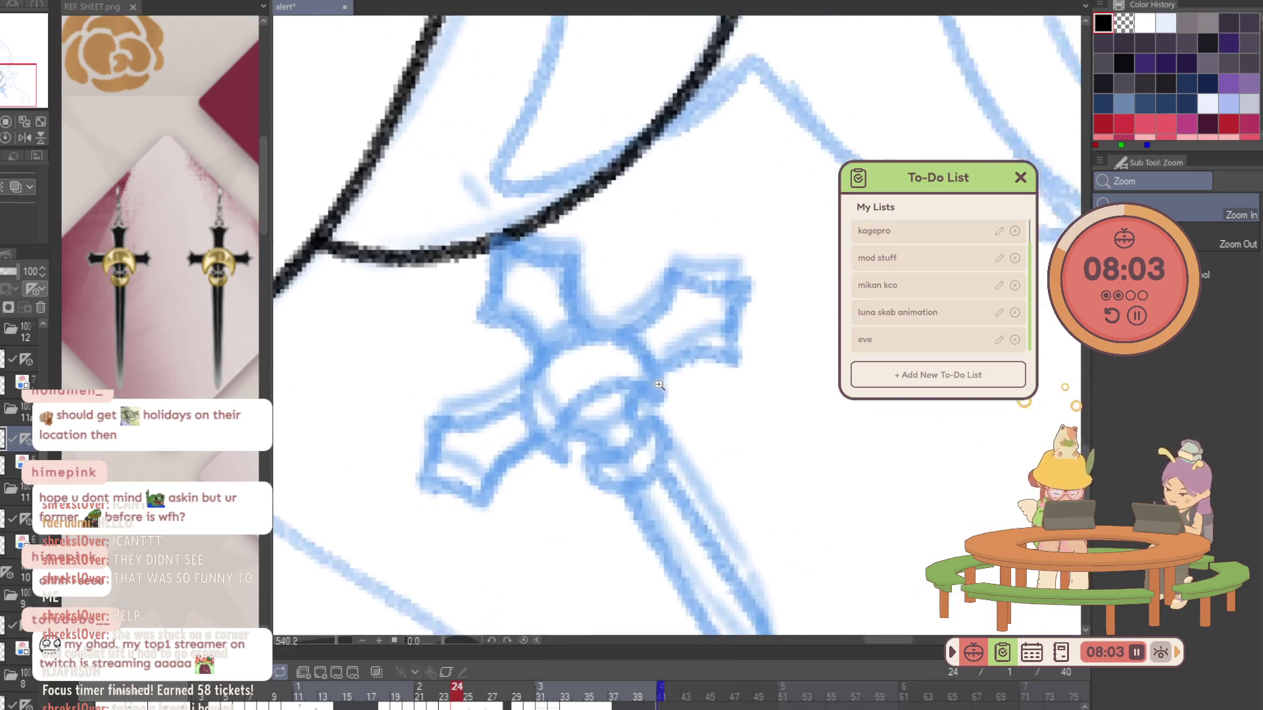
Ink the centre ring and lower loop of frame 24's tilted earring.
drag(558, 469, 640, 383)
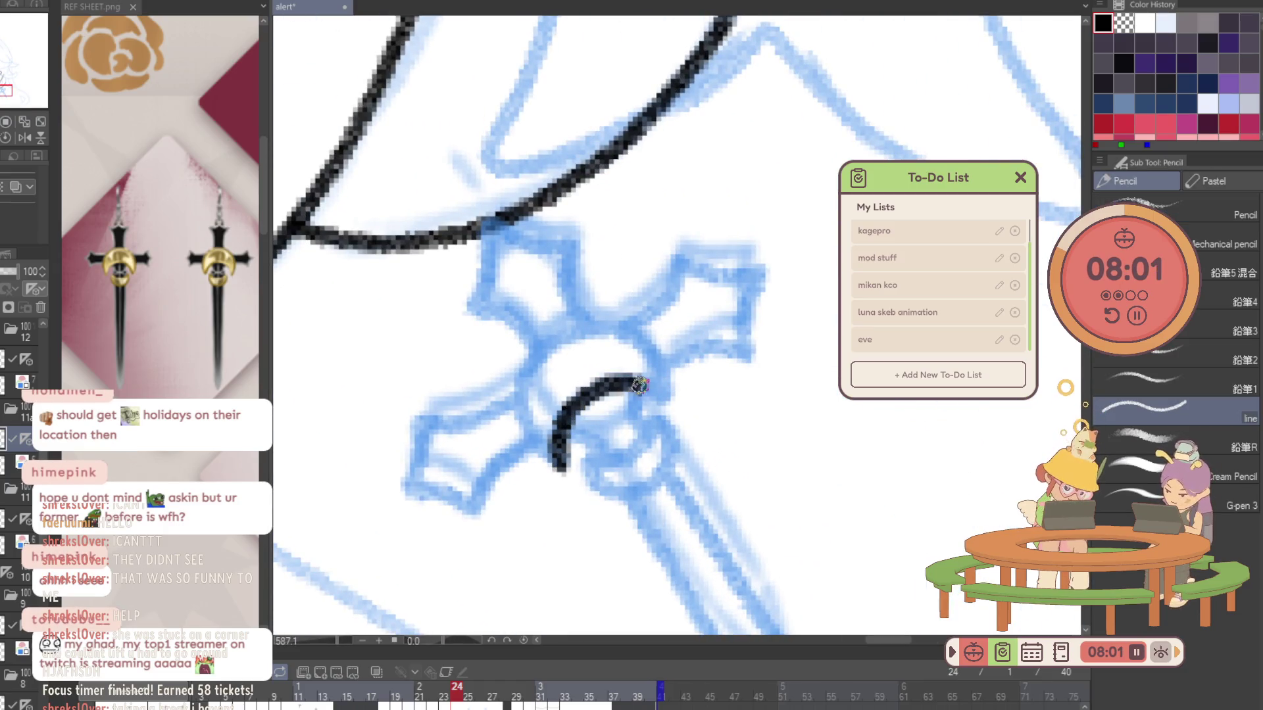
mouse_move(563, 468)
mouse_down()
mouse_move(633, 338)
mouse_move(661, 376)
mouse_up()
mouse_move(591, 463)
mouse_down()
mouse_move(640, 488)
mouse_move(673, 456)
mouse_move(653, 422)
mouse_move(613, 461)
mouse_up()
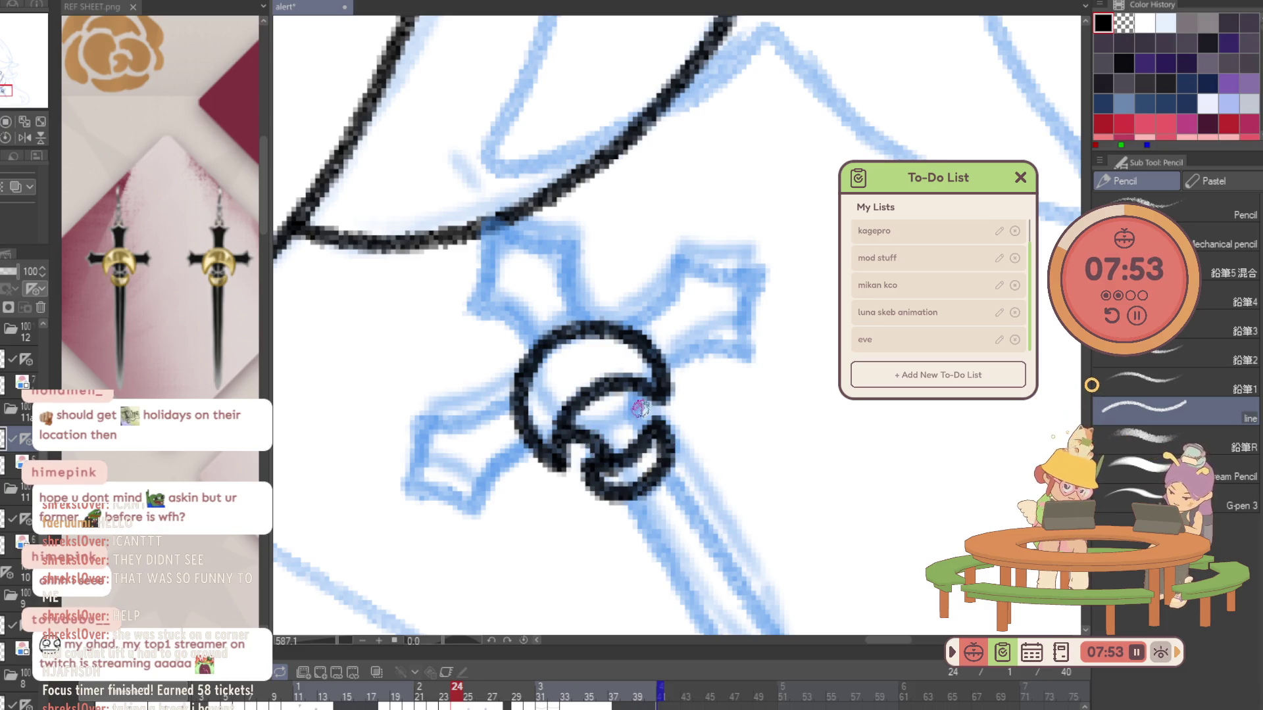
drag(639, 395, 651, 444)
Ink the guard arms and blade edge, then zoom back out.
drag(623, 332, 677, 269)
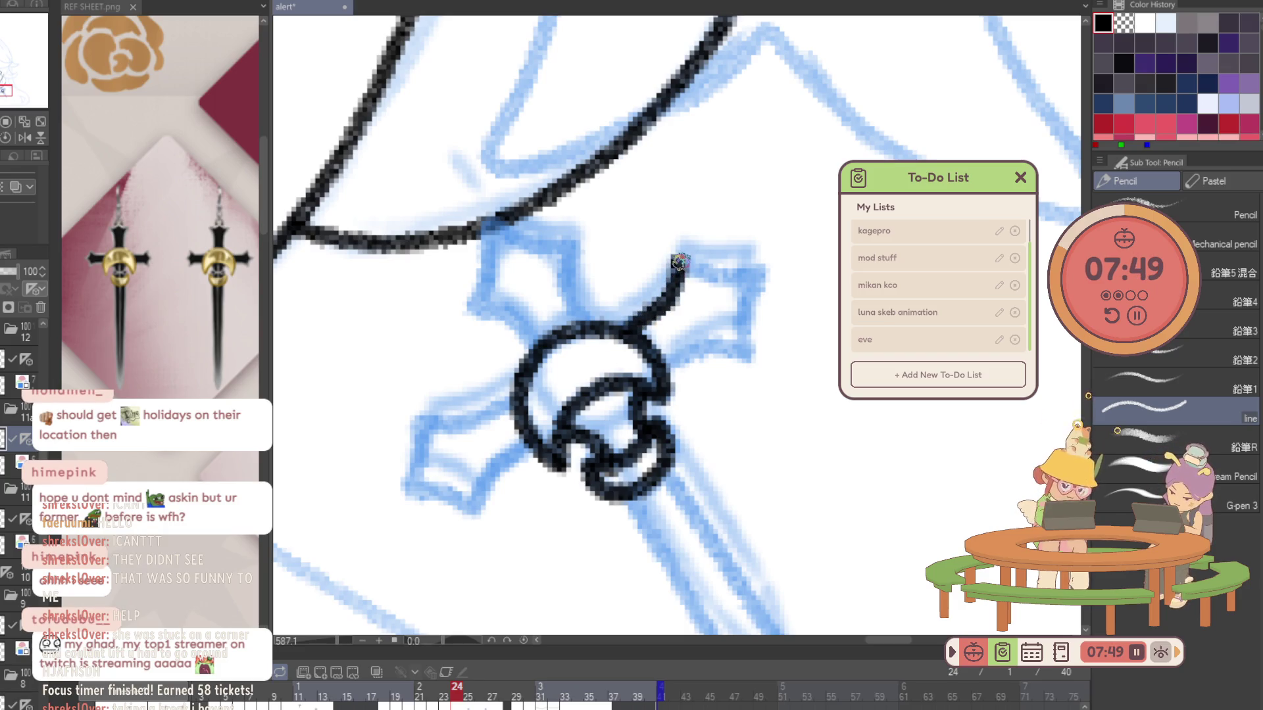
mouse_move(662, 361)
mouse_down()
mouse_move(697, 348)
mouse_move(752, 364)
mouse_move(752, 301)
mouse_up()
drag(691, 269, 772, 284)
mouse_move(520, 447)
mouse_down()
mouse_move(472, 514)
mouse_move(411, 492)
mouse_move(419, 435)
mouse_move(482, 414)
mouse_move(533, 357)
mouse_move(513, 315)
mouse_move(475, 308)
mouse_move(499, 216)
mouse_move(557, 245)
mouse_move(592, 341)
mouse_up()
mouse_move(633, 503)
mouse_down()
mouse_move(532, 332)
mouse_move(606, 465)
mouse_move(719, 592)
mouse_move(649, 394)
mouse_move(567, 290)
mouse_up()
key(ctrl+space)
scroll(632, 295, down, 4)
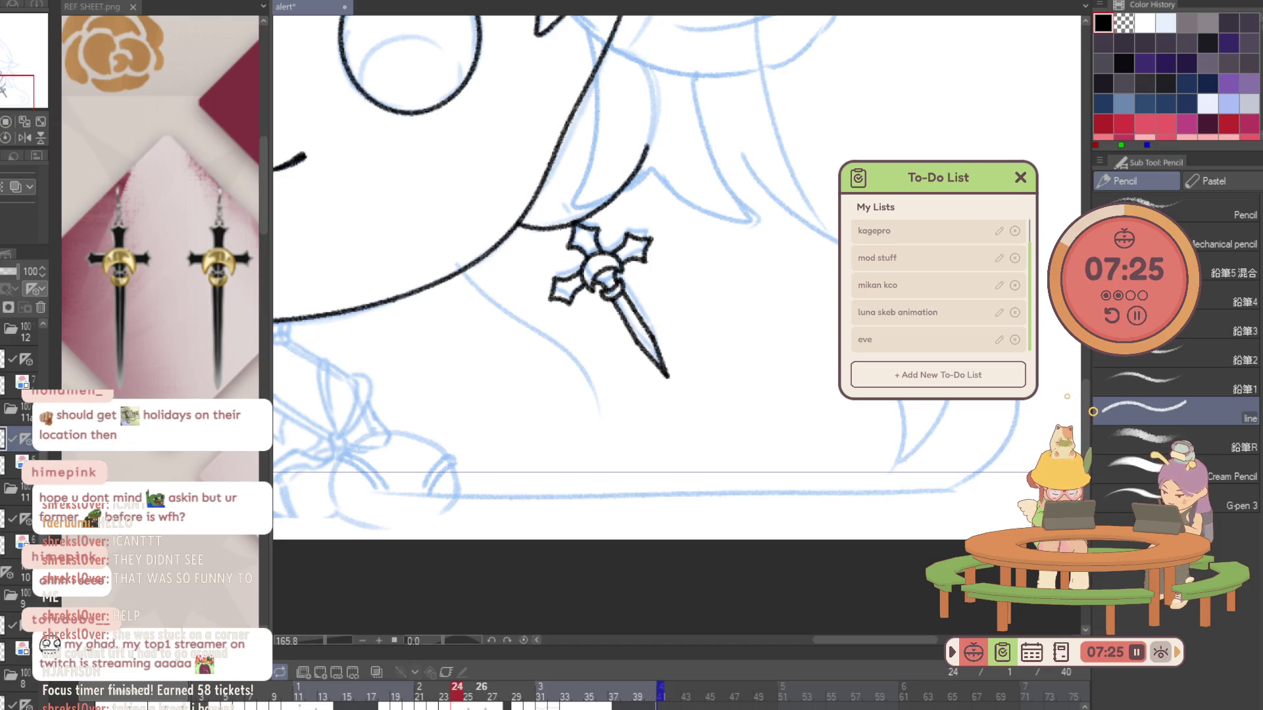
Step to frame 26, flipping against frame 25 to compare the earring position.
key(Right)
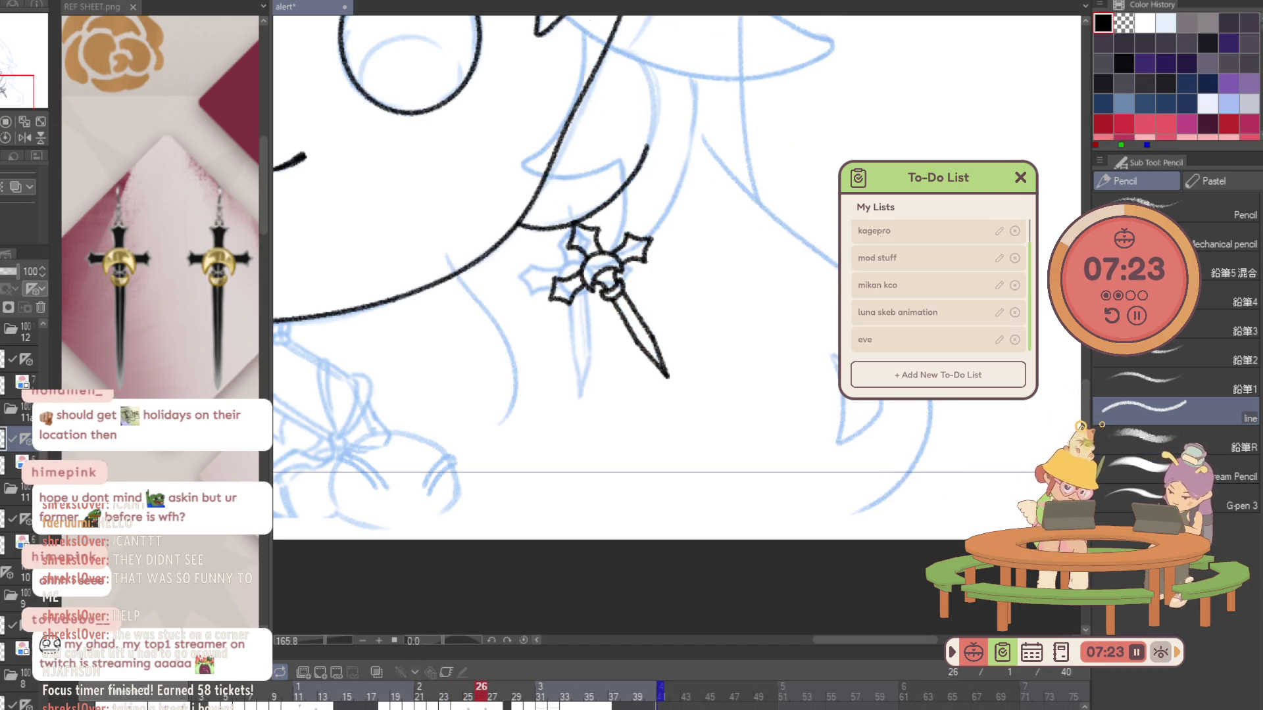
key(Right)
key(Left)
key(Left)
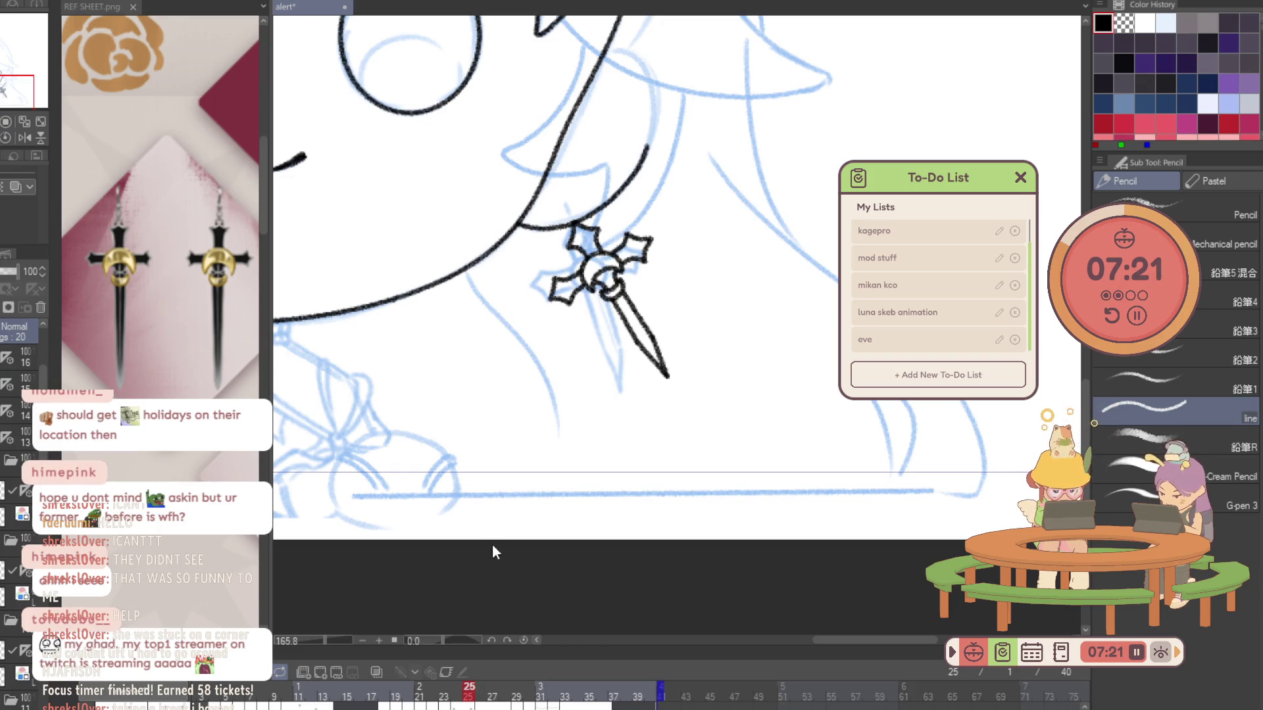
key(Right)
mouse_move(509, 406)
mouse_down()
mouse_move(653, 407)
mouse_move(452, 389)
mouse_up()
key(Right)
key(Left)
key(Right)
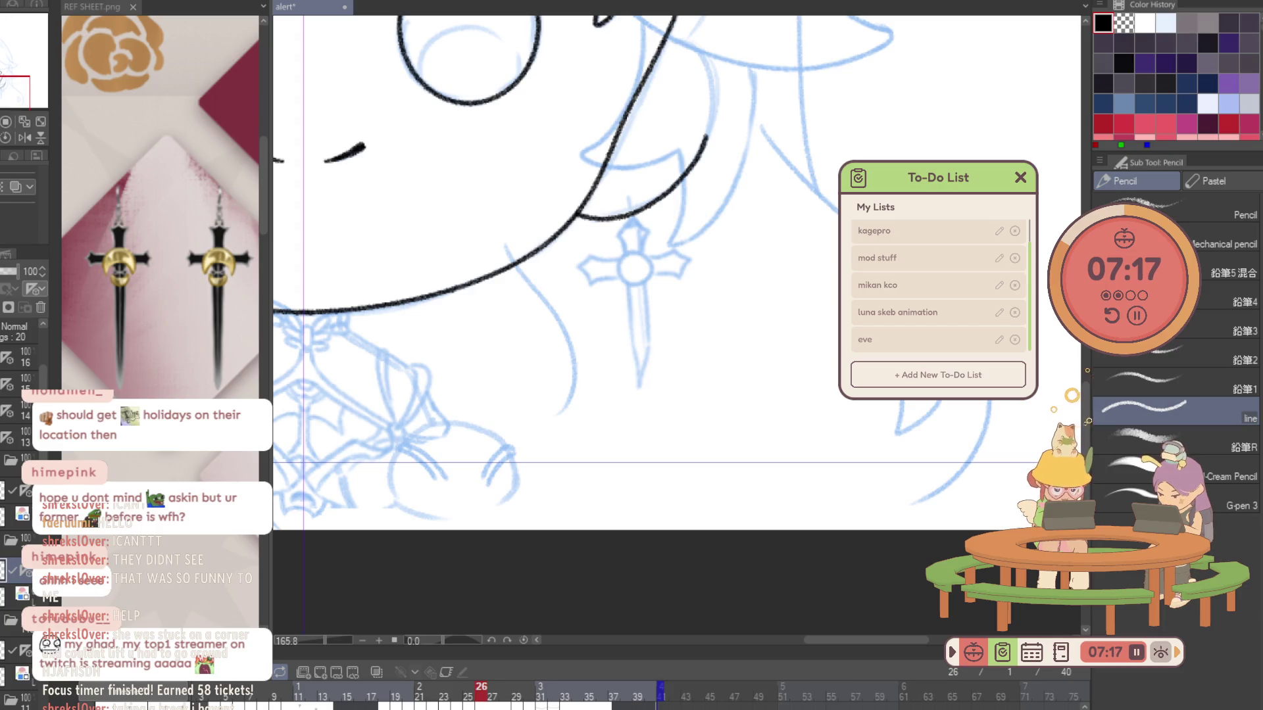
On the sketch layer, lasso the cross and rotate it clockwise so it hangs upright.
key(alt+bracketleft)
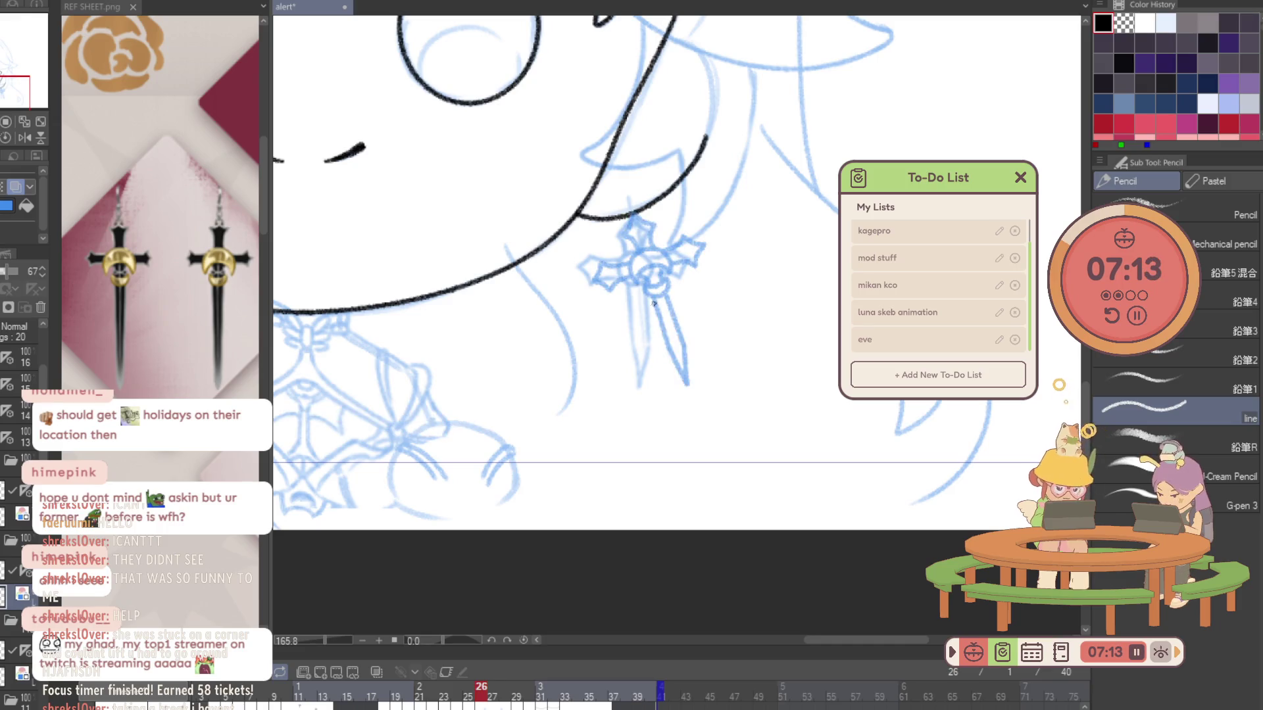
key(ctrl+space)
click(659, 279)
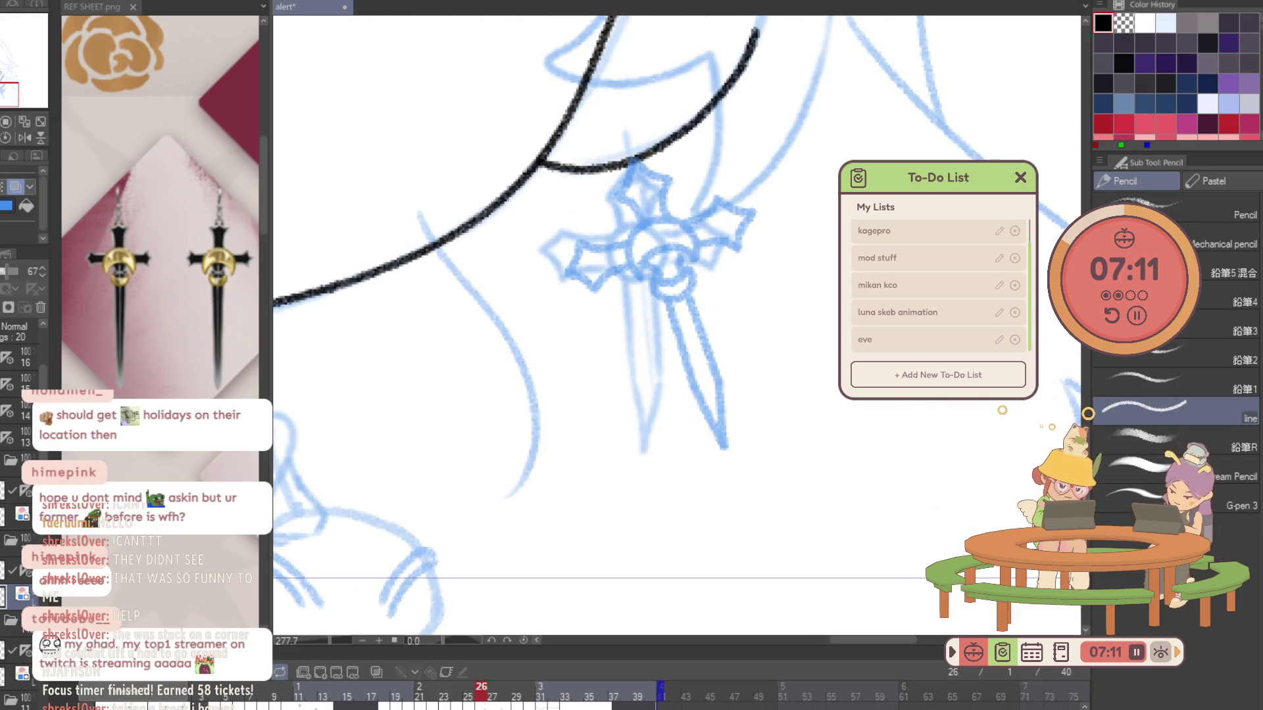
key(m)
mouse_move(716, 143)
mouse_down()
mouse_move(864, 403)
mouse_move(869, 182)
mouse_up()
key(ctrl+t)
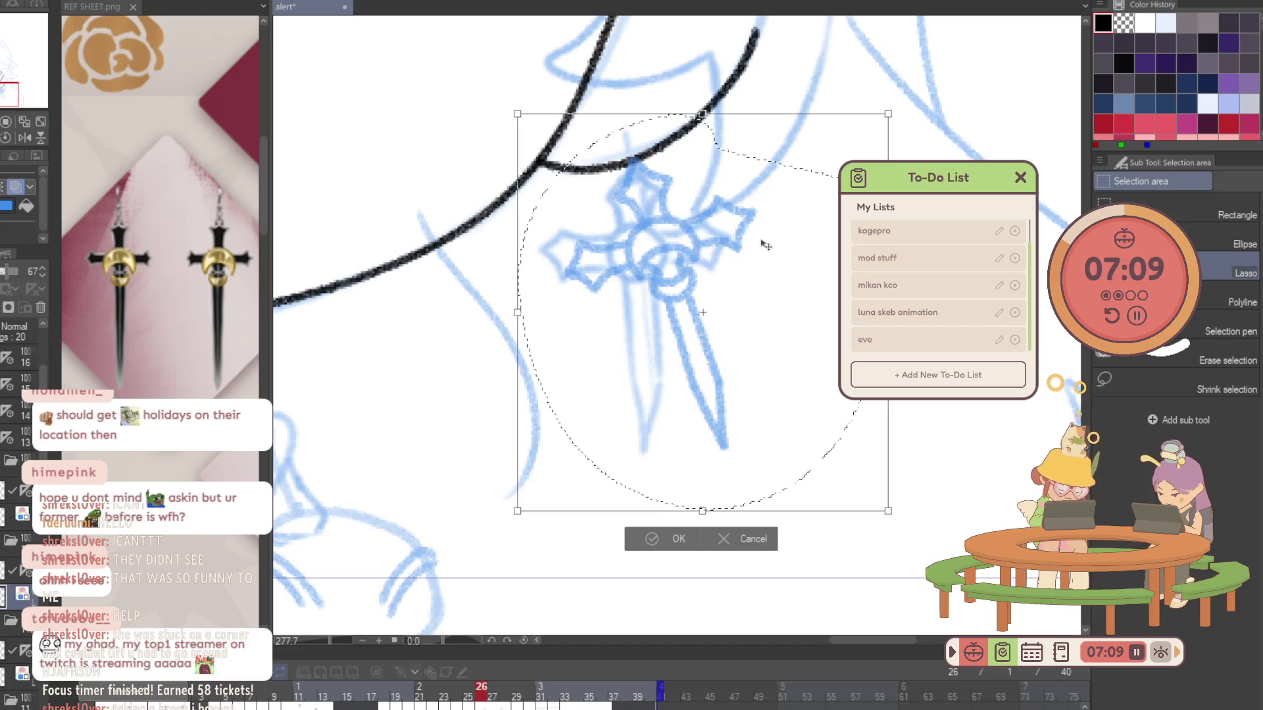
drag(913, 109, 937, 179)
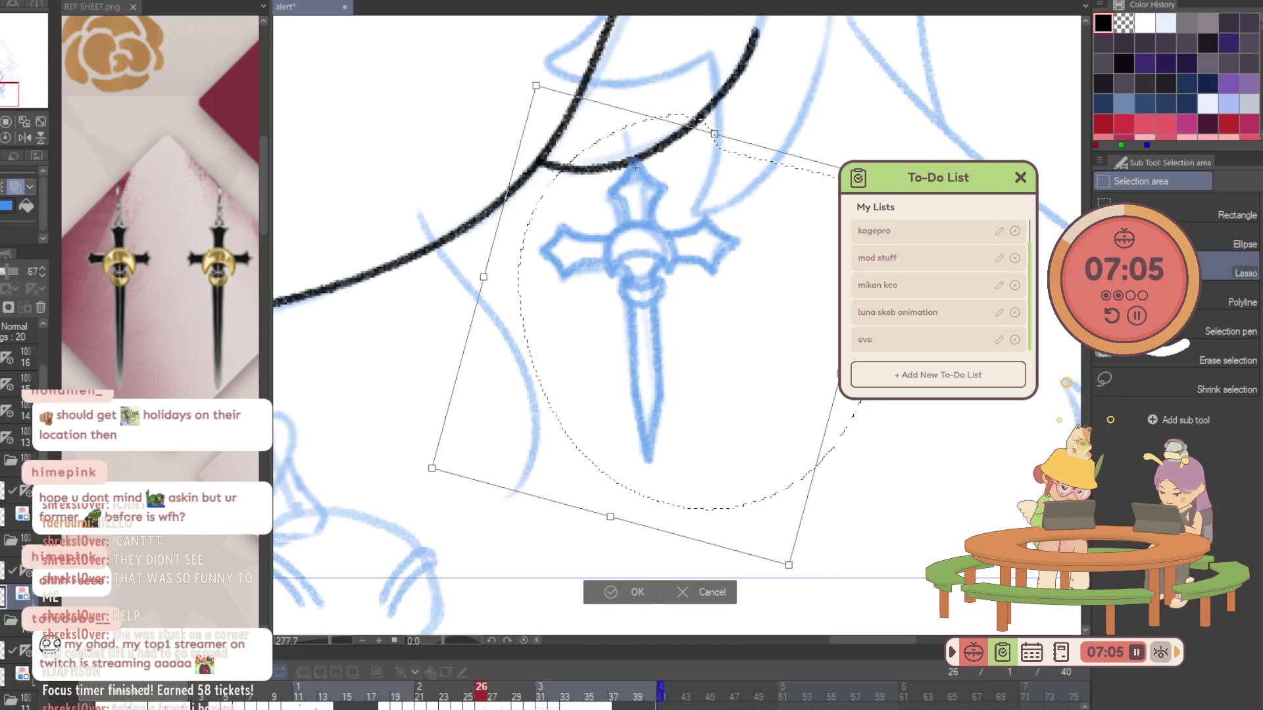
click(632, 590)
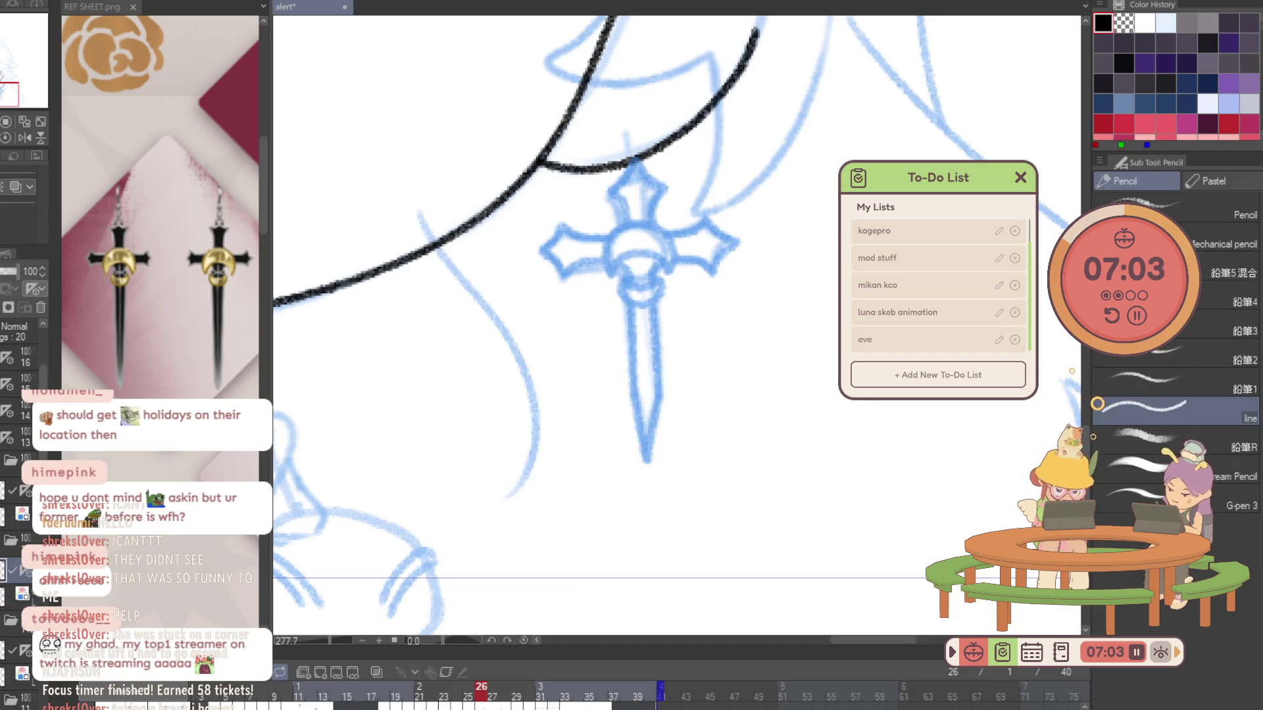
scroll(610, 234, up, 2)
Ink the centre arc and lower curve of frame 26's upright cross with the Pencil.
key(p)
mouse_move(592, 313)
mouse_down()
mouse_move(622, 273)
mouse_move(699, 297)
mouse_up()
drag(596, 304, 700, 238)
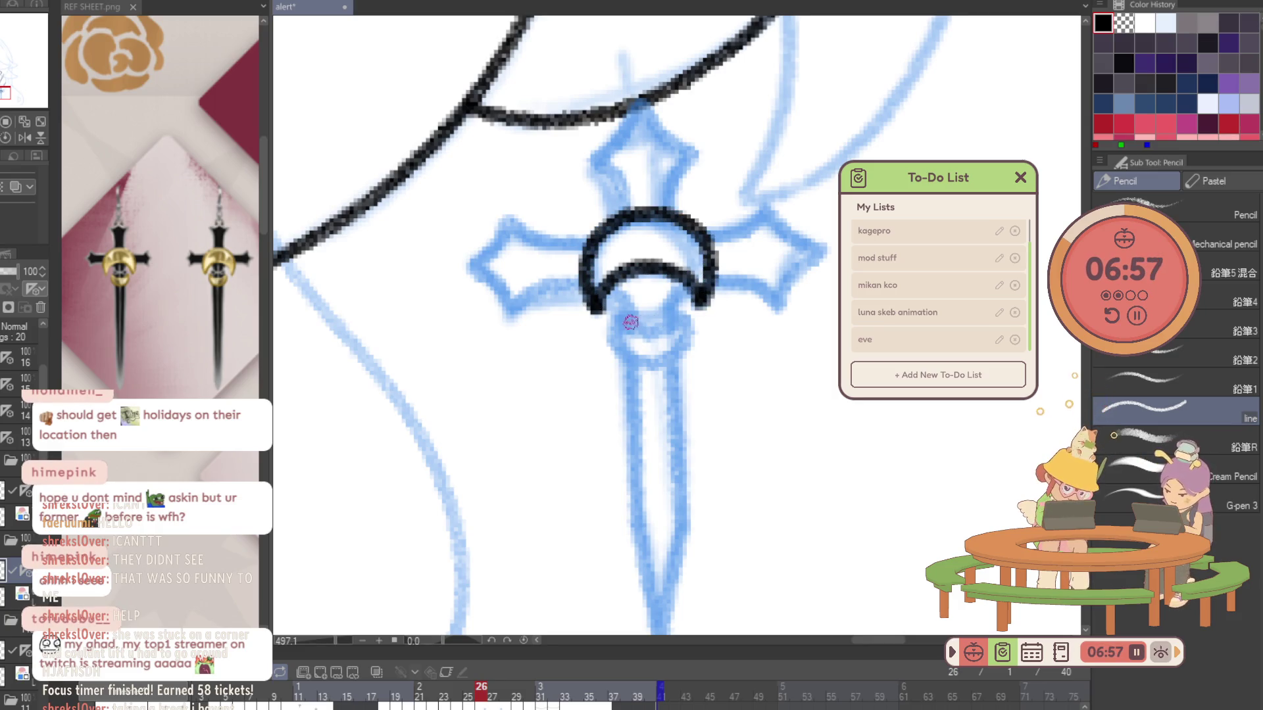
drag(625, 327, 688, 329)
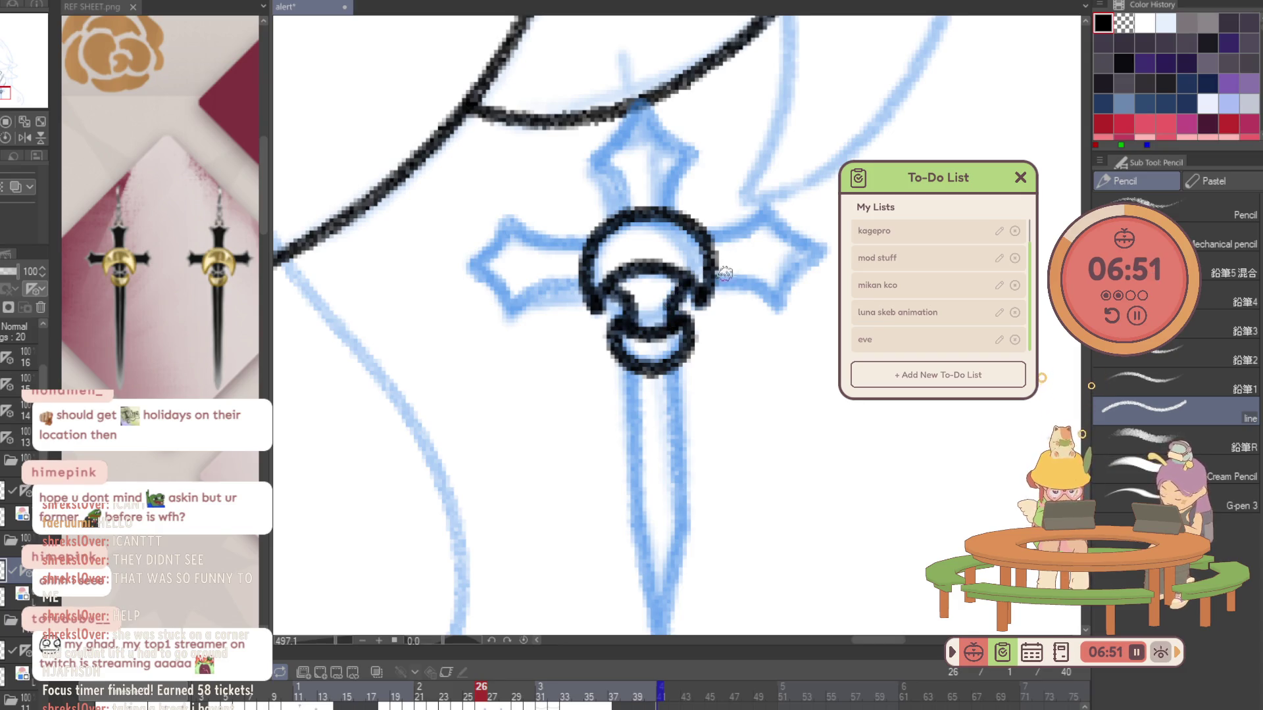
Ink the right, left and top arms of the cross and the blade's left edge.
mouse_move(713, 280)
mouse_down()
mouse_move(759, 285)
mouse_move(834, 254)
mouse_up()
mouse_move(707, 243)
mouse_down()
mouse_move(758, 220)
mouse_move(834, 253)
mouse_up()
mouse_move(577, 245)
mouse_down()
mouse_move(505, 212)
mouse_move(463, 267)
mouse_move(509, 314)
mouse_move(584, 283)
mouse_up()
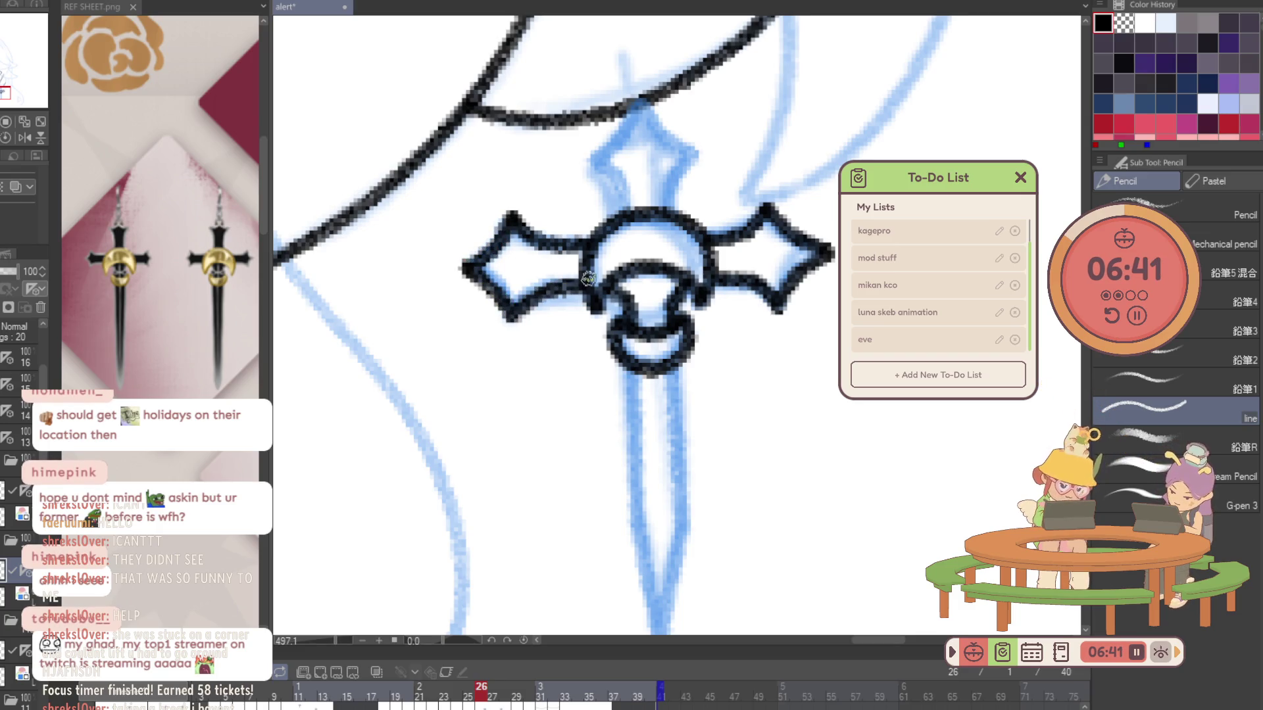
mouse_move(628, 204)
mouse_down()
mouse_move(618, 178)
mouse_move(635, 115)
mouse_move(680, 147)
mouse_move(673, 221)
mouse_up()
drag(639, 442, 629, 376)
mouse_move(622, 289)
mouse_down()
mouse_move(670, 452)
mouse_move(667, 296)
mouse_up()
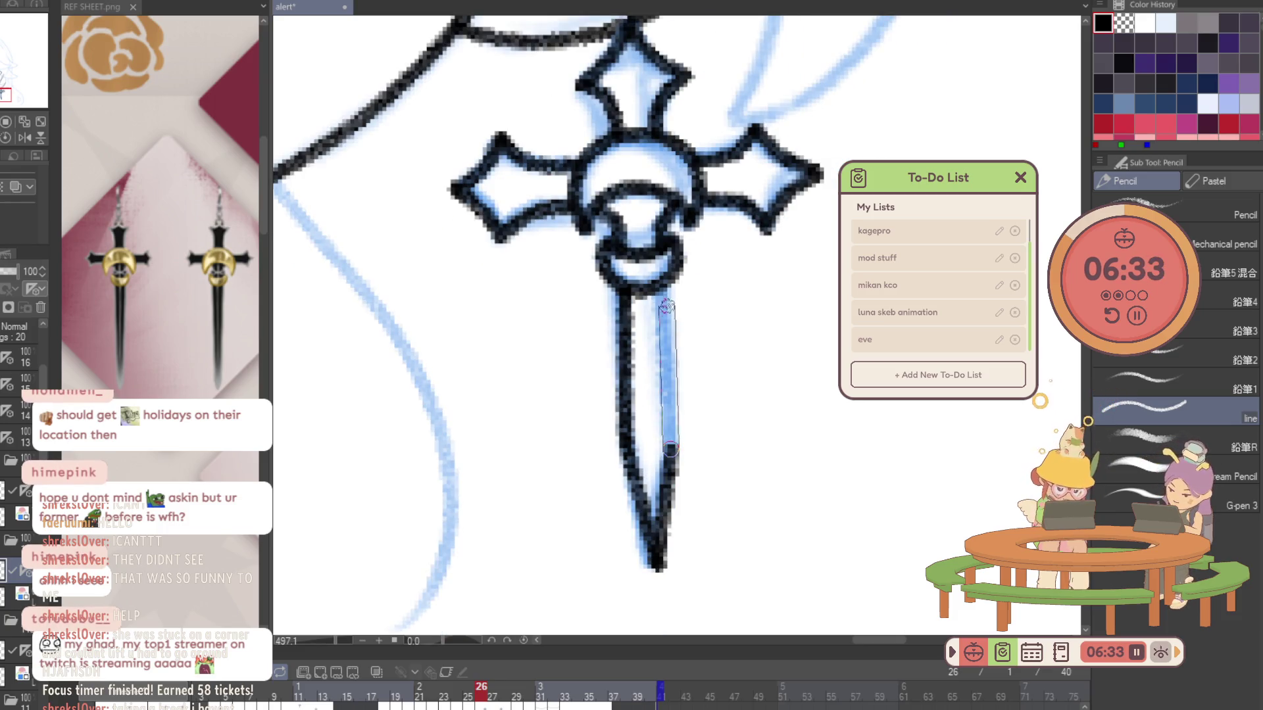
scroll(719, 313, down, 5)
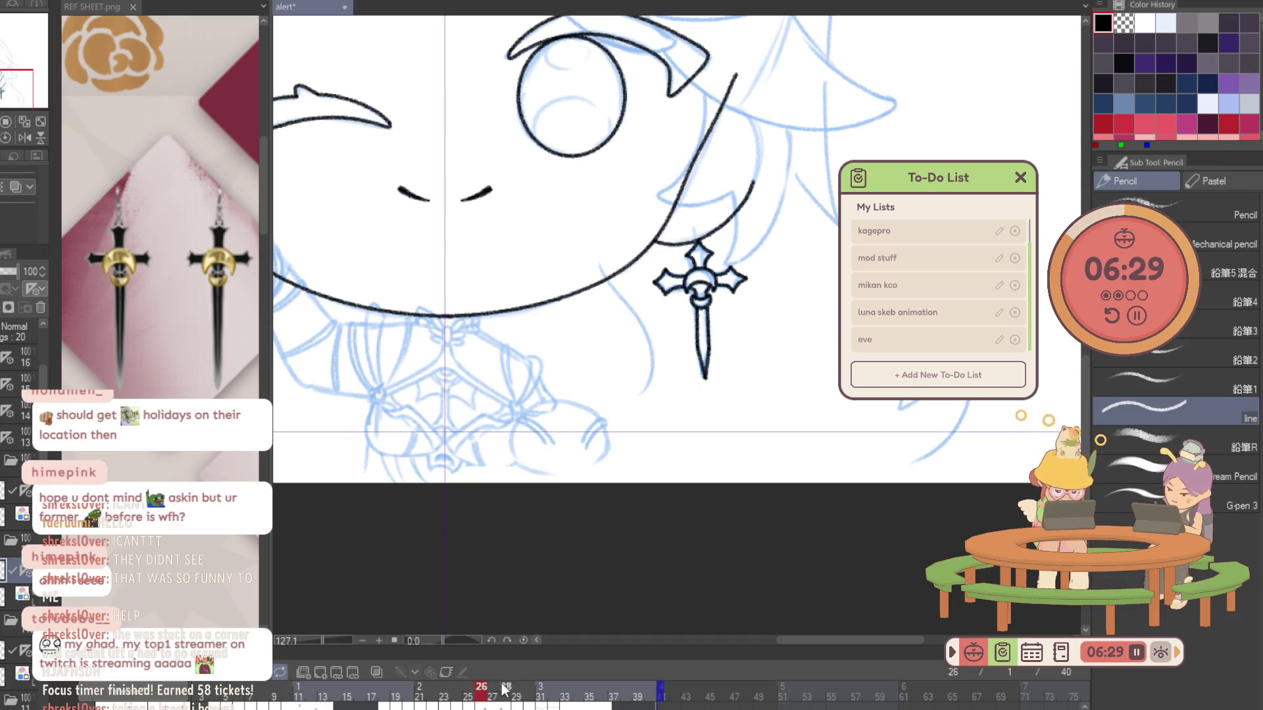
Flip back and forth through frames around 29 to check the earring motion, ending on frame 20.
key(Right)
key(Left)
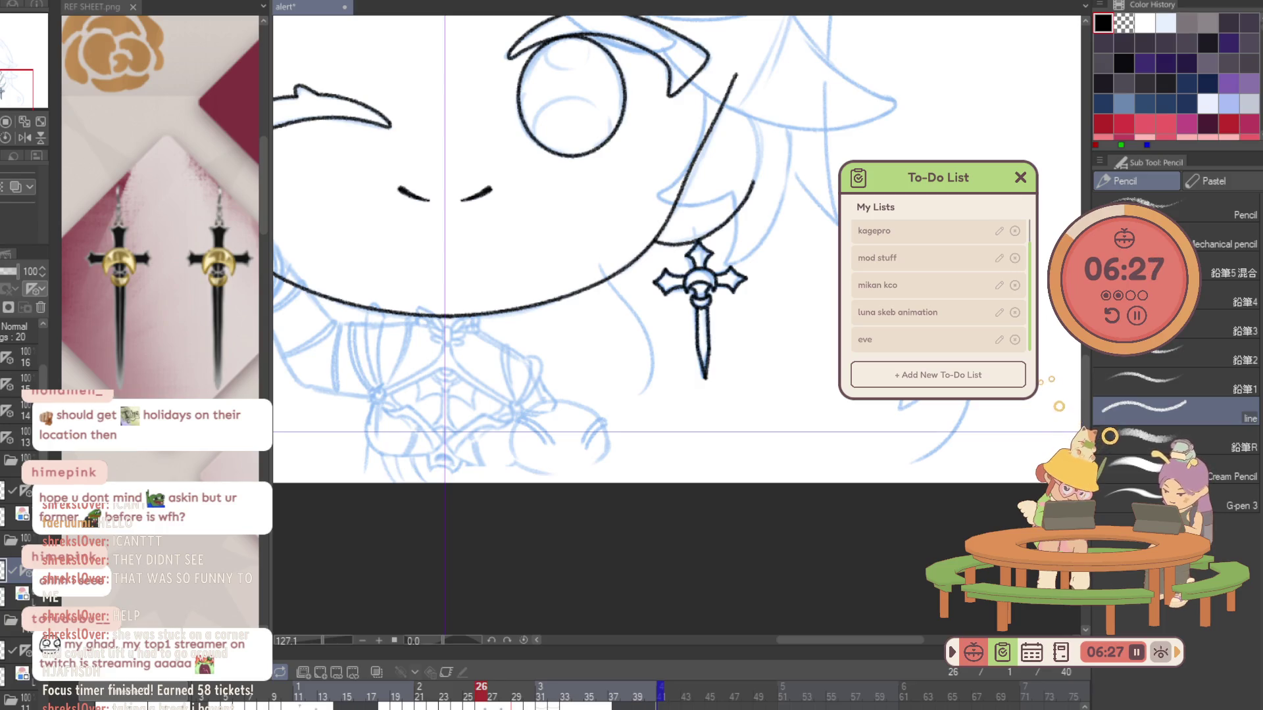
key(Right)
key(Right)
key(Right)
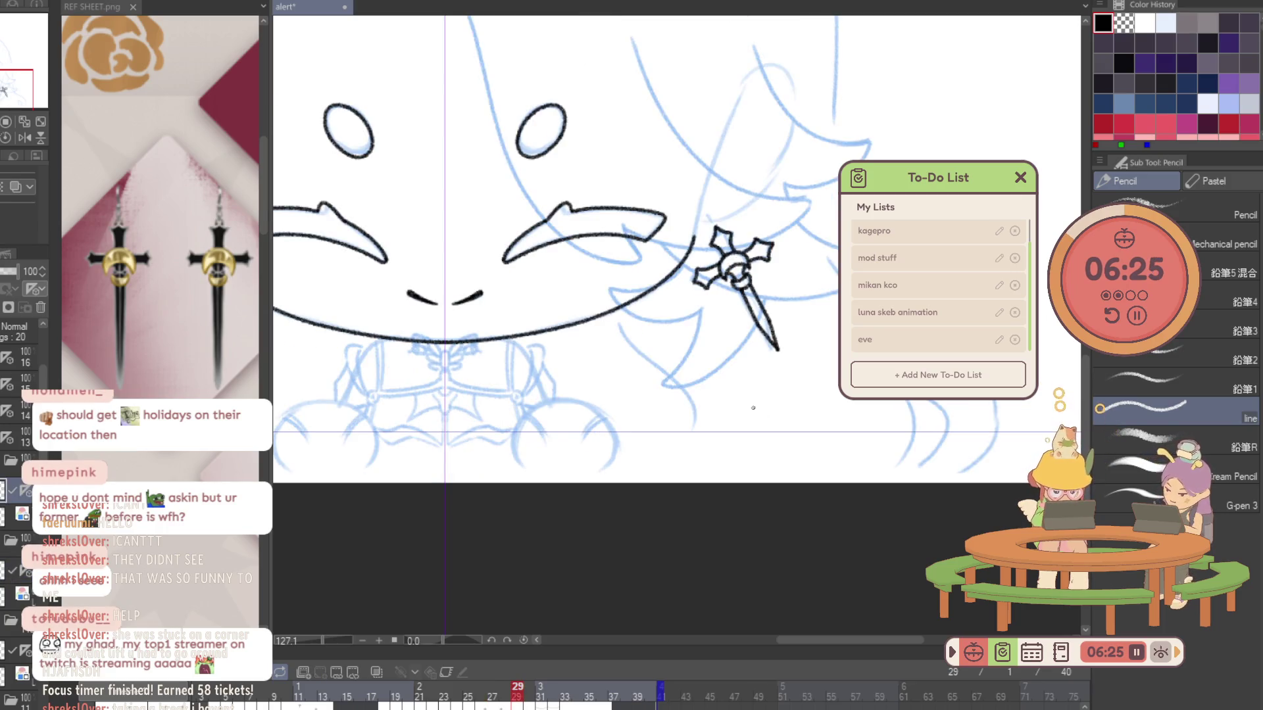
key(Right)
key(Right)
key(Left)
key(Left)
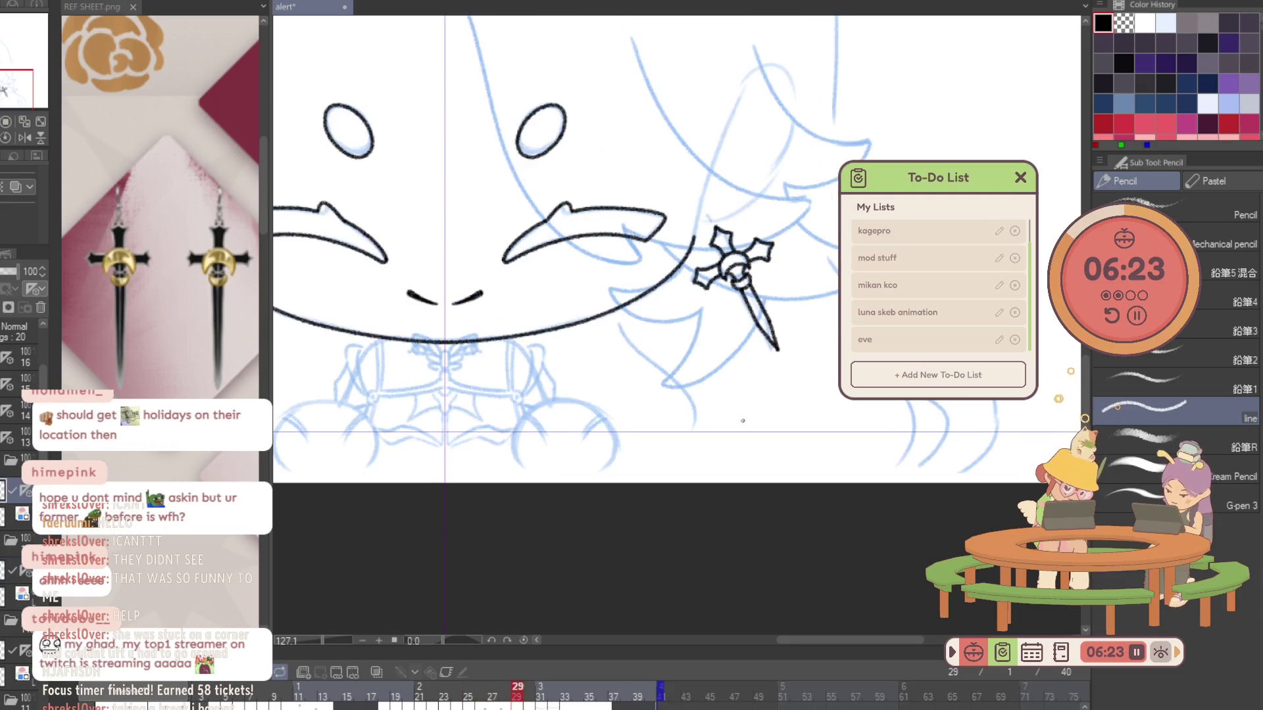
key(Right)
key(Right)
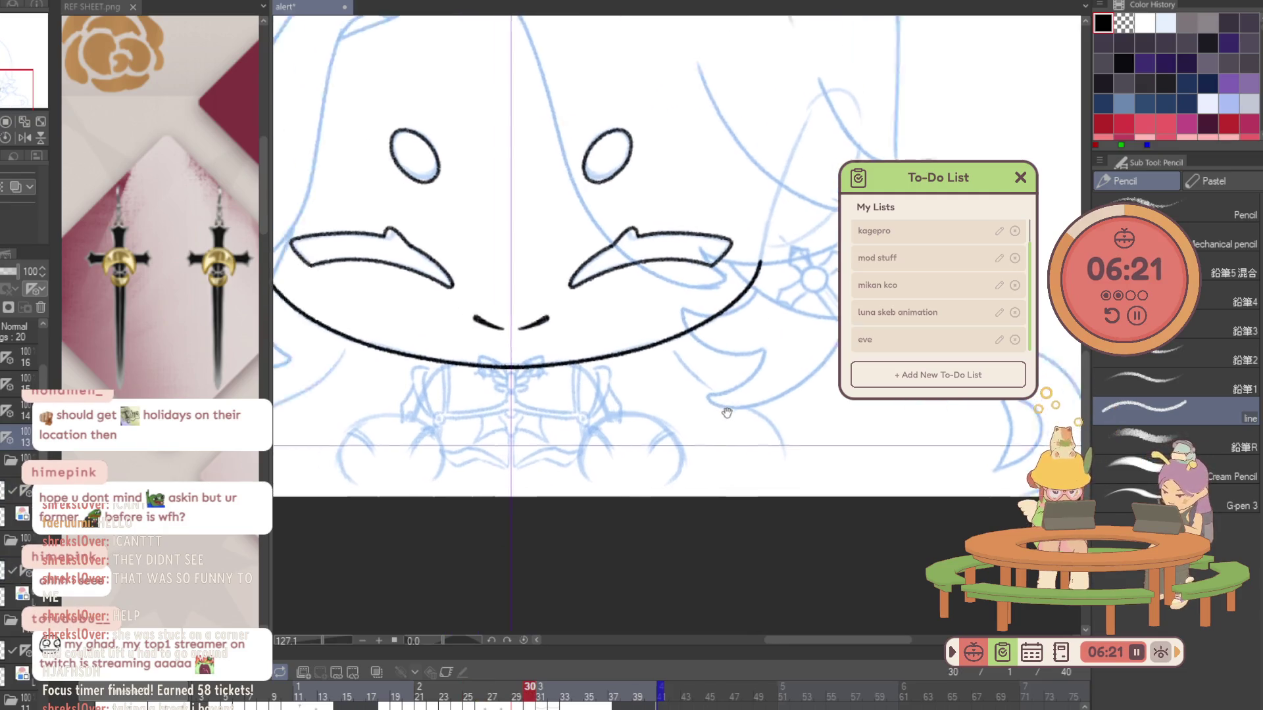
key(Right)
key(Left)
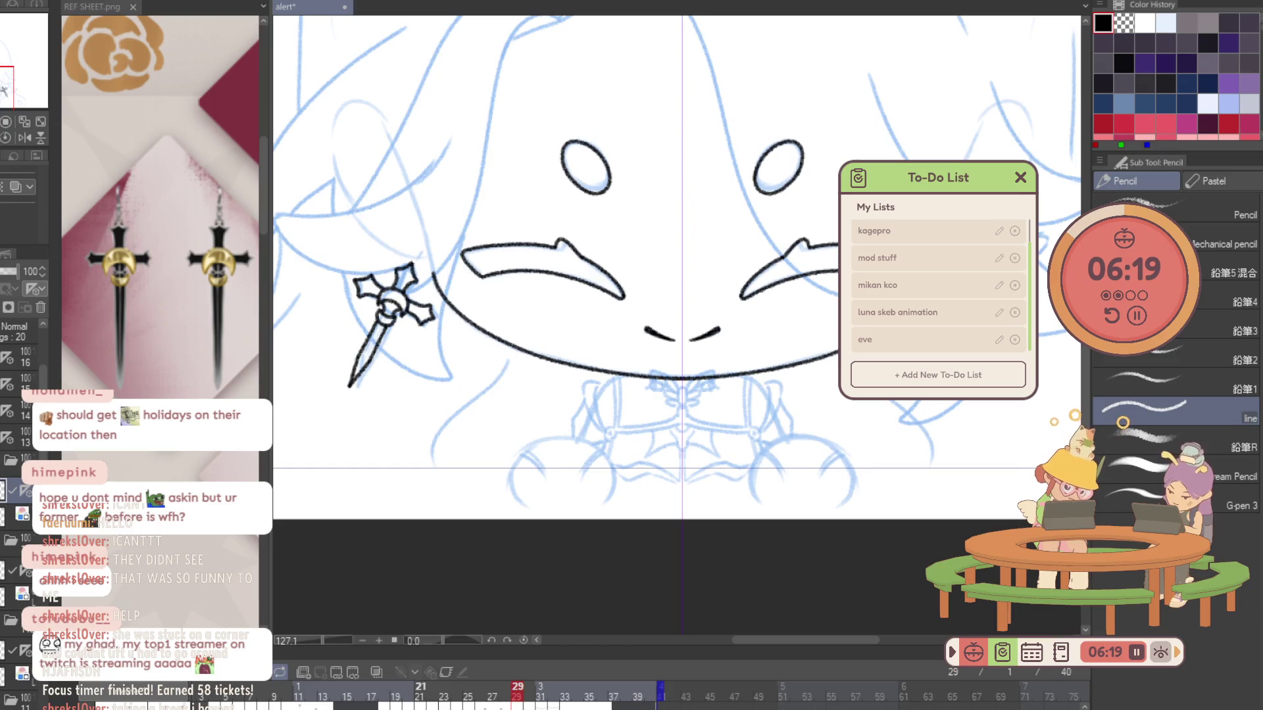
key(Left)
key(Right)
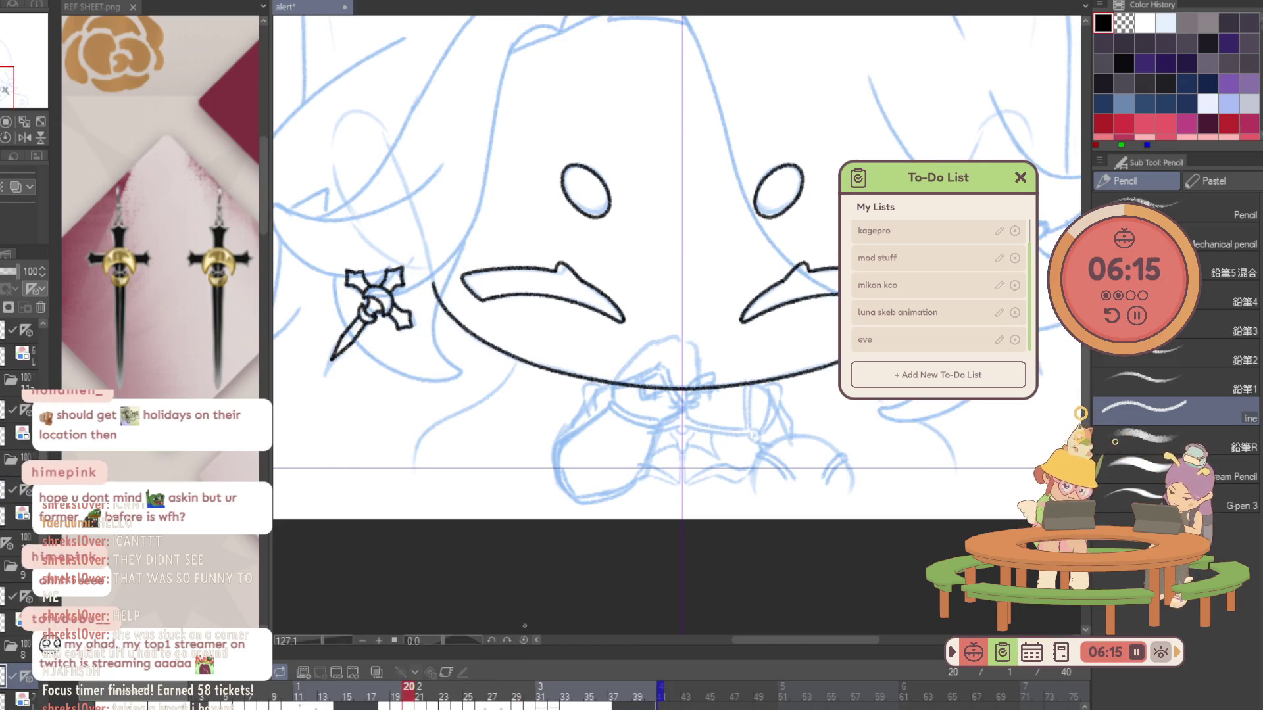
Step ahead to frame 30 and ink the sword-shaped earring in black over its sketch.
key(Right)
key(Right)
key(Right)
key(Right)
key(Right)
key(Right)
key(Right)
key(Right)
key(Right)
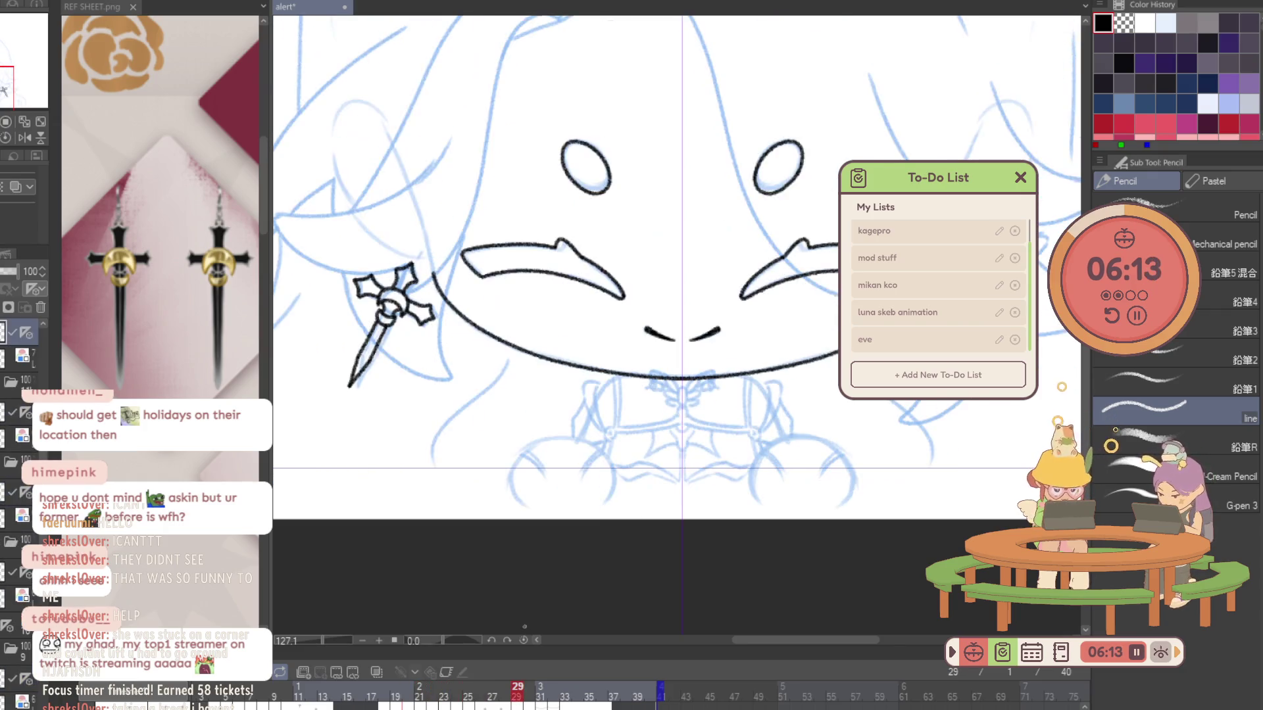
key(Right)
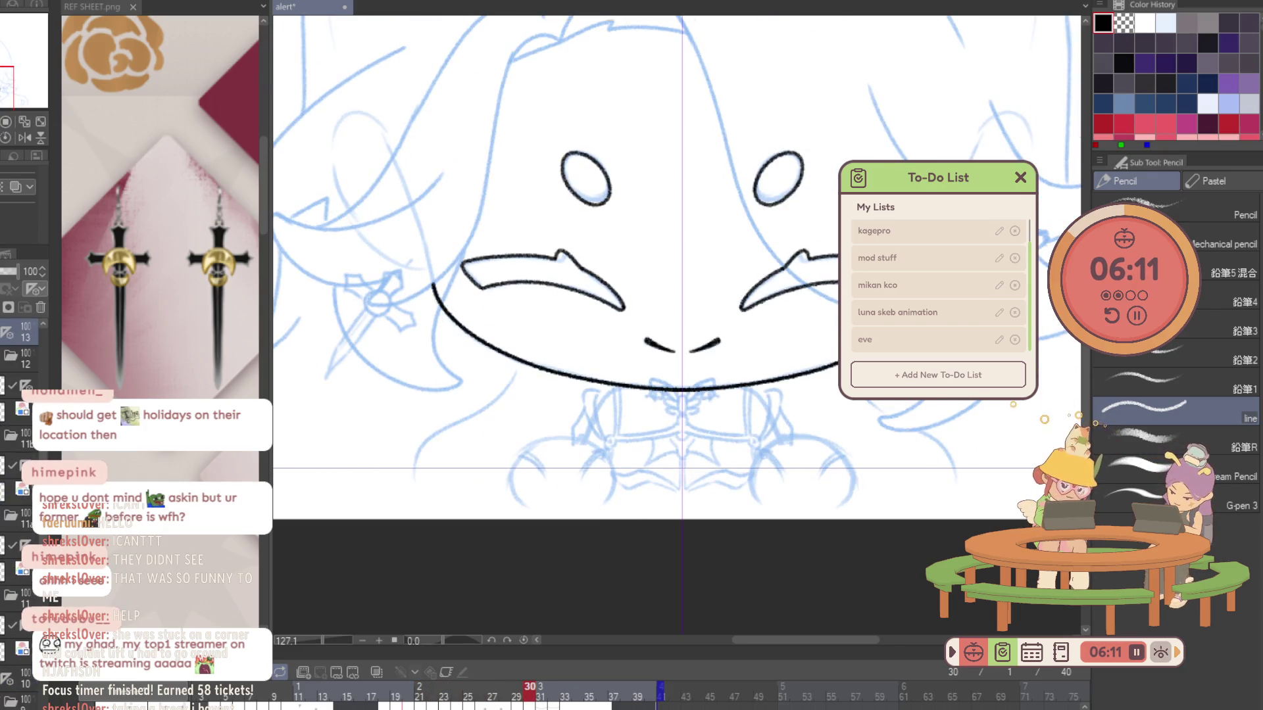
scroll(15, 571, down, 2)
mouse_move(351, 277)
mouse_down()
mouse_move(405, 326)
mouse_move(334, 358)
mouse_up()
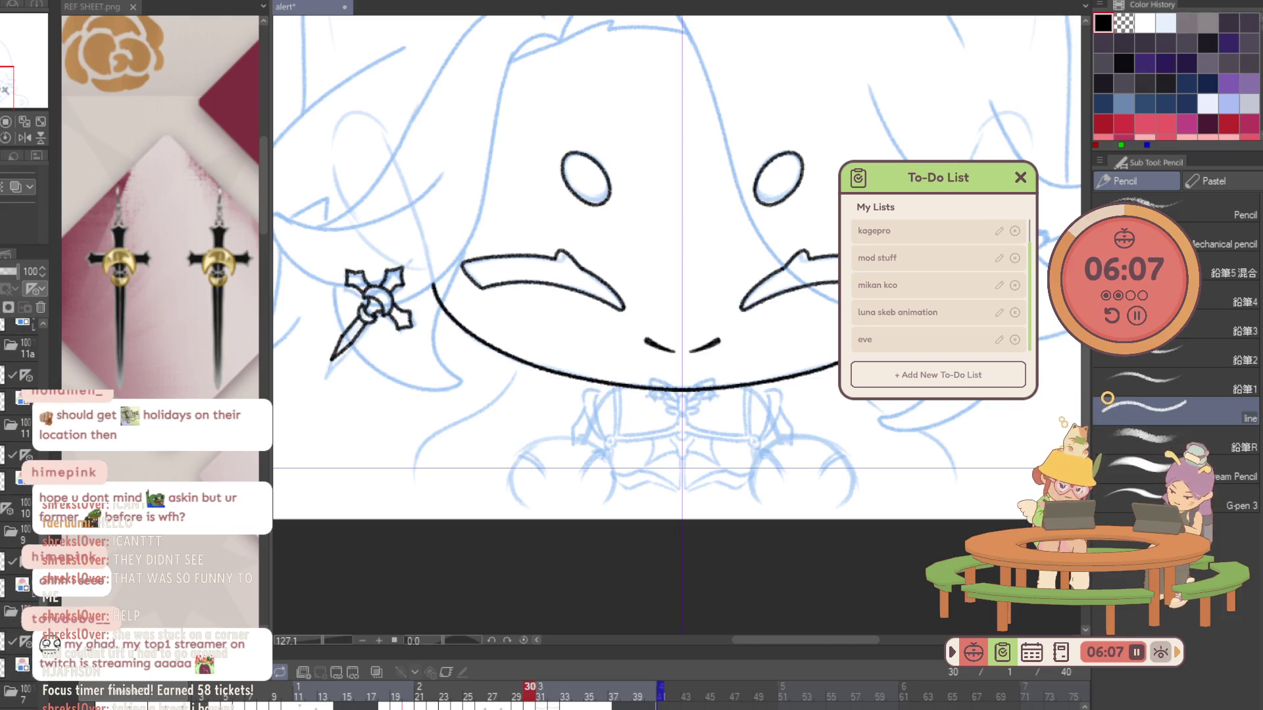
Tidy the earring by nudging and erasing stray lineart, then advance to frame 31.
key(k)
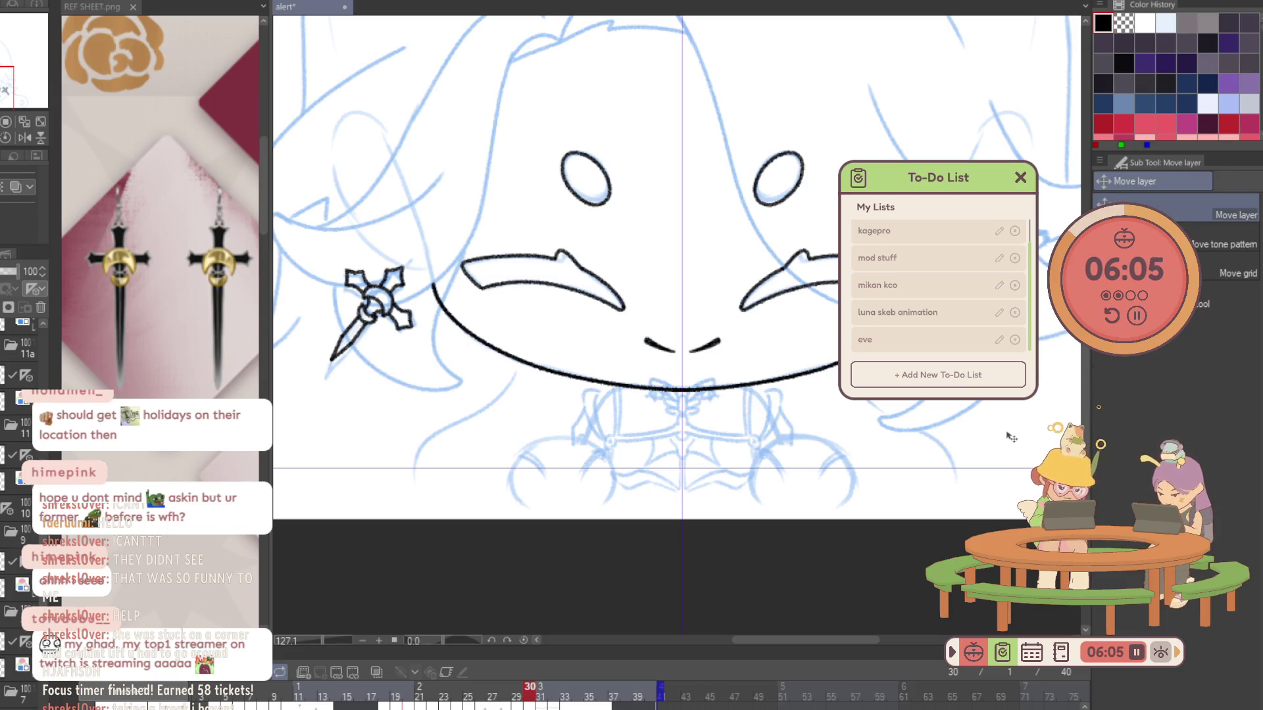
key(e)
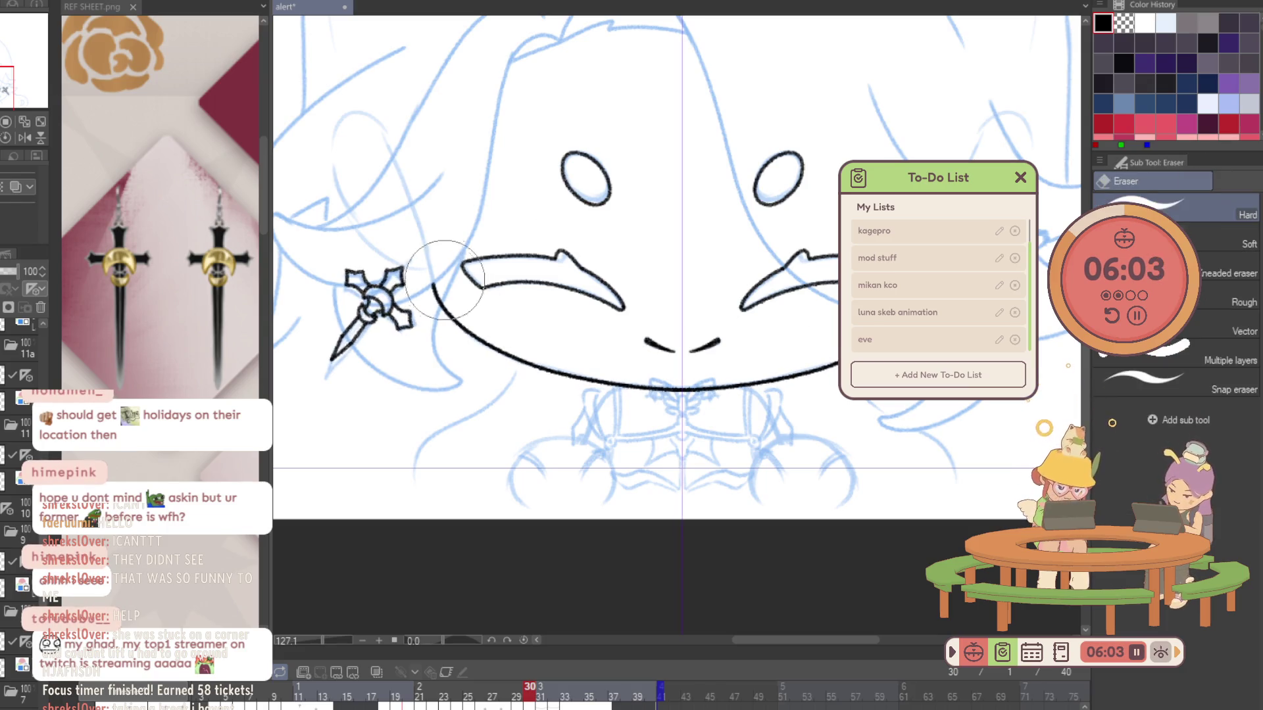
key(k)
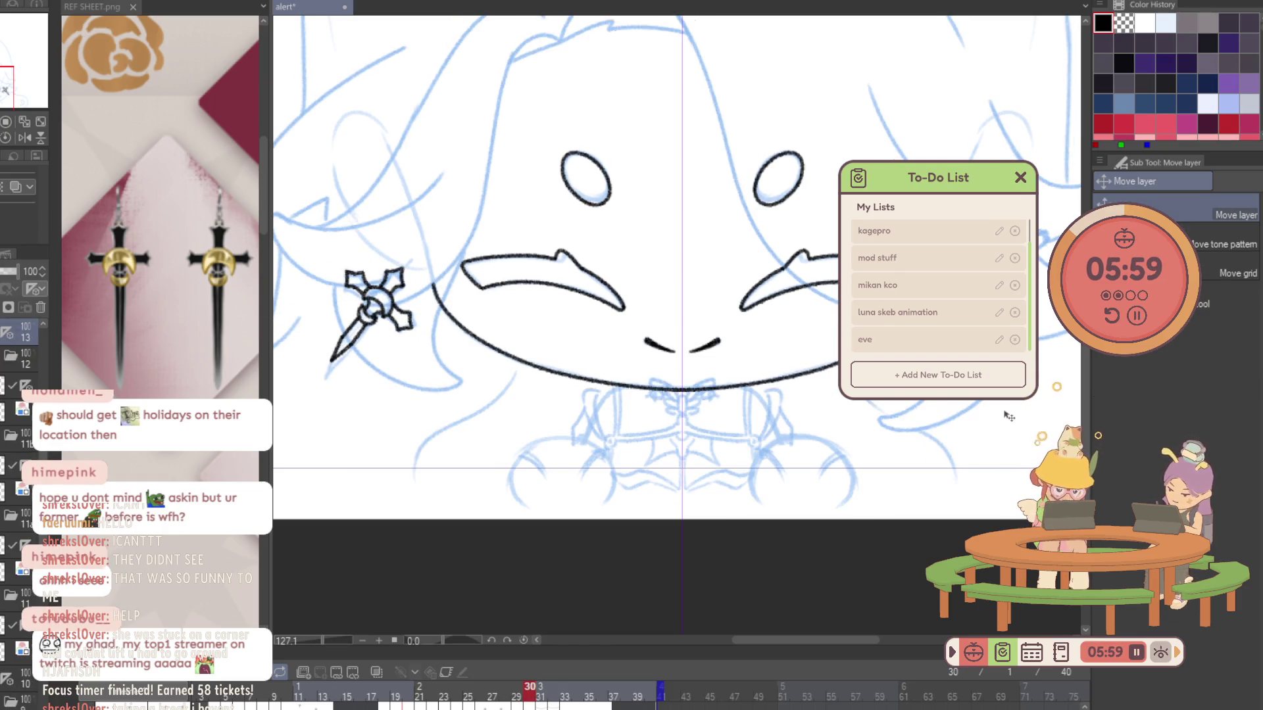
key(Right)
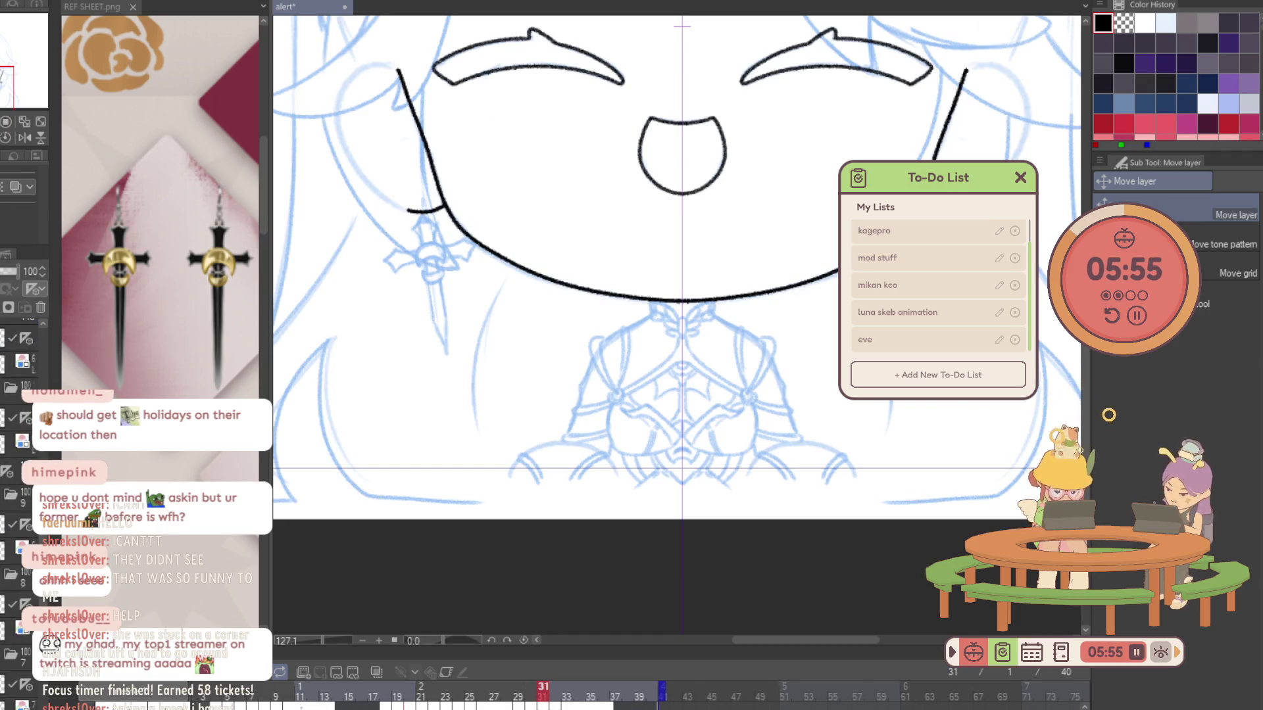
scroll(19, 494, up, 3)
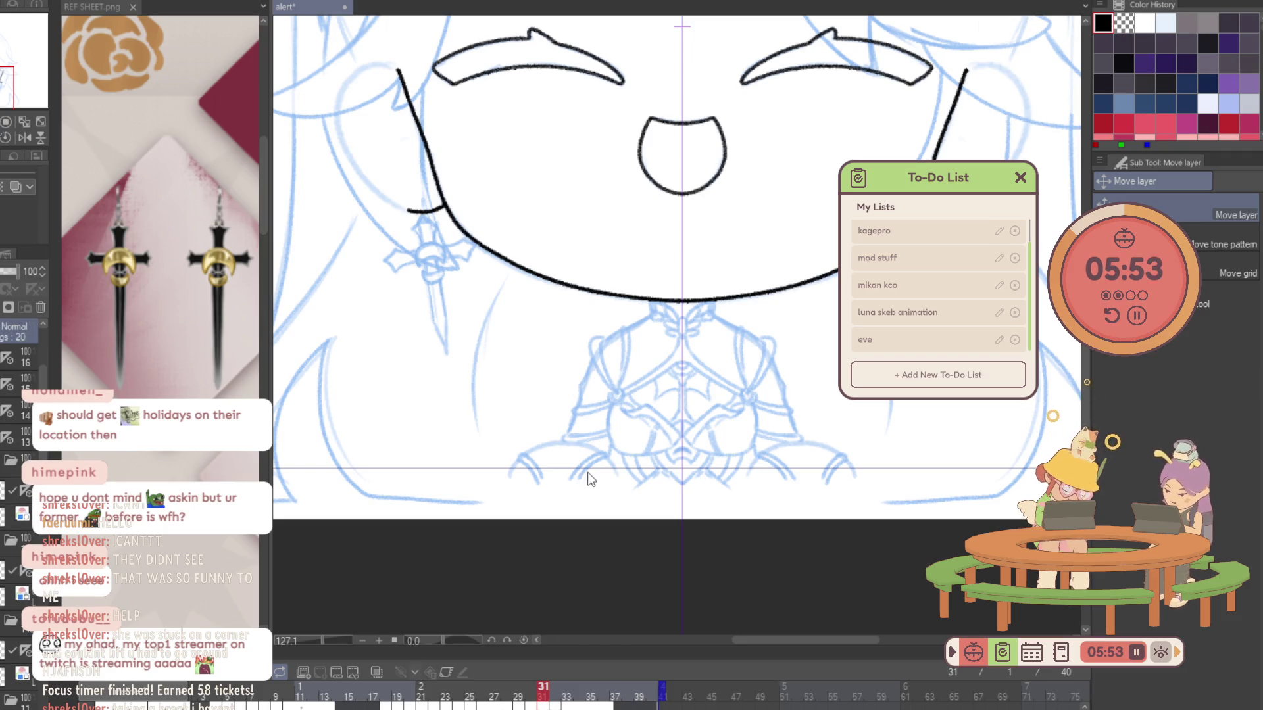
Try a copy of the inked earring on frame 31, discard it, step to frame 32 and restore the lineart.
key(ctrl+z)
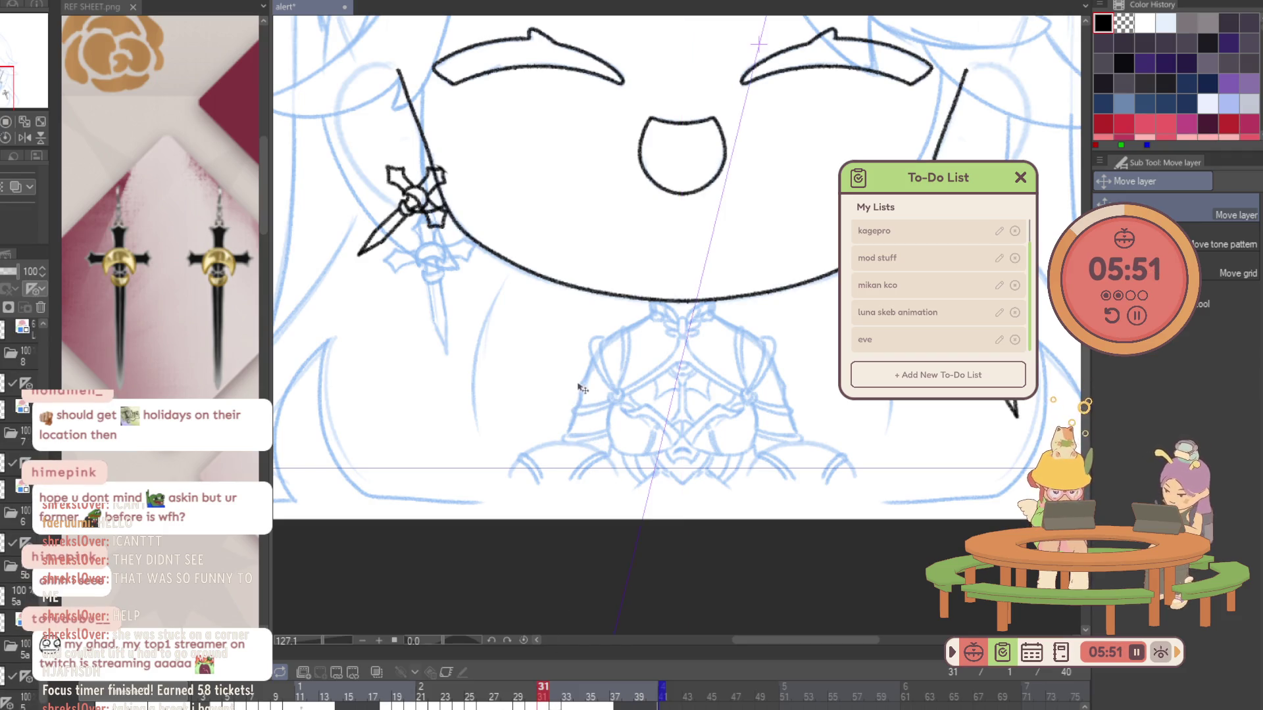
click(541, 681)
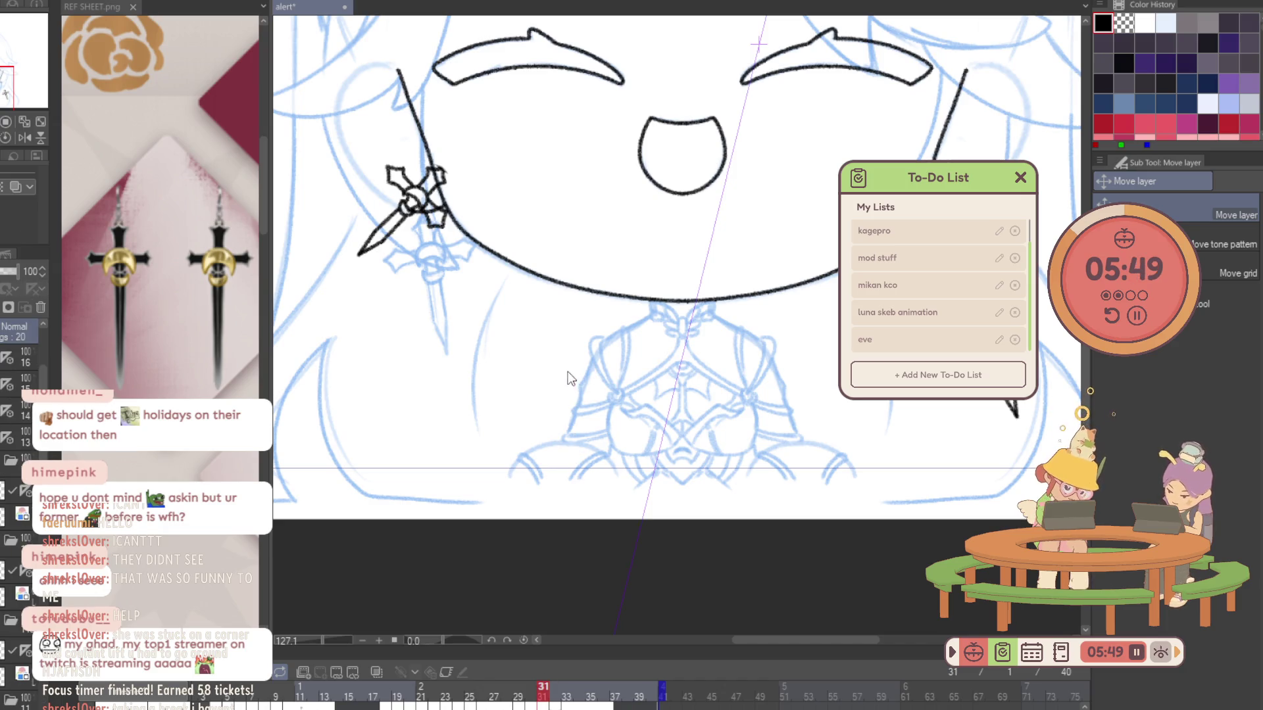
key(ctrl+y)
click(556, 688)
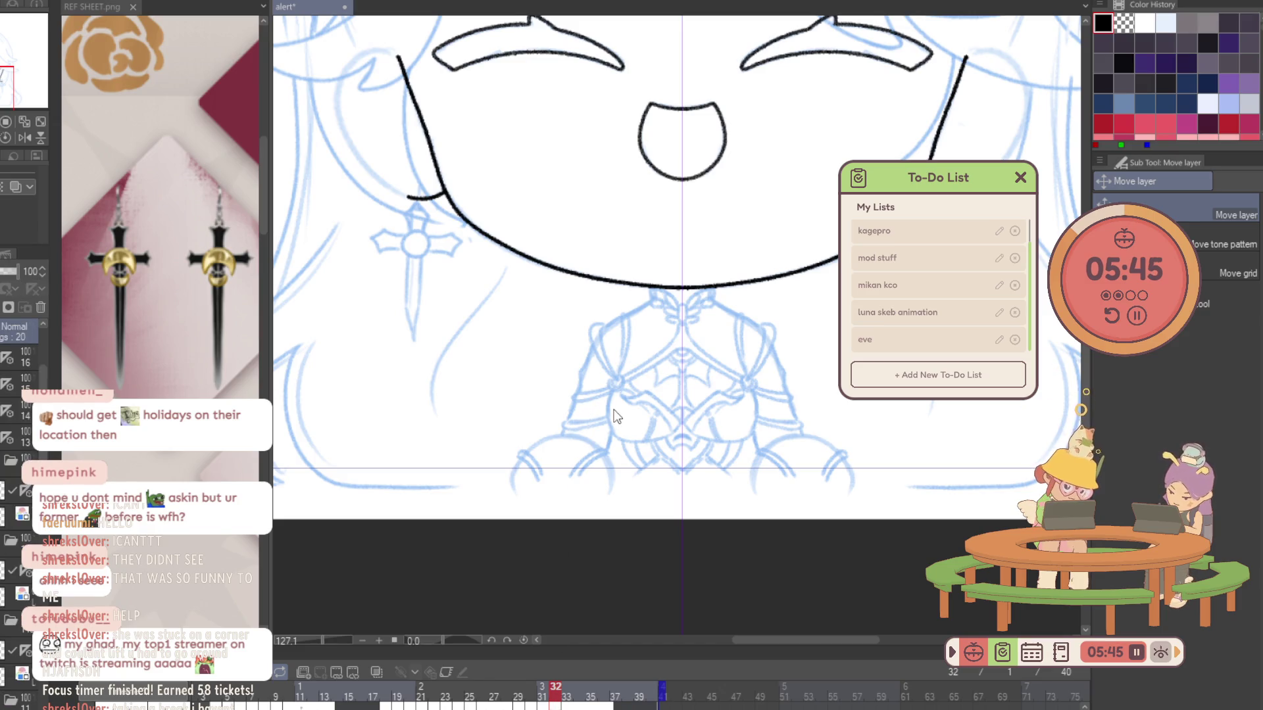
key(ctrl+z)
scroll(607, 570, down, 5)
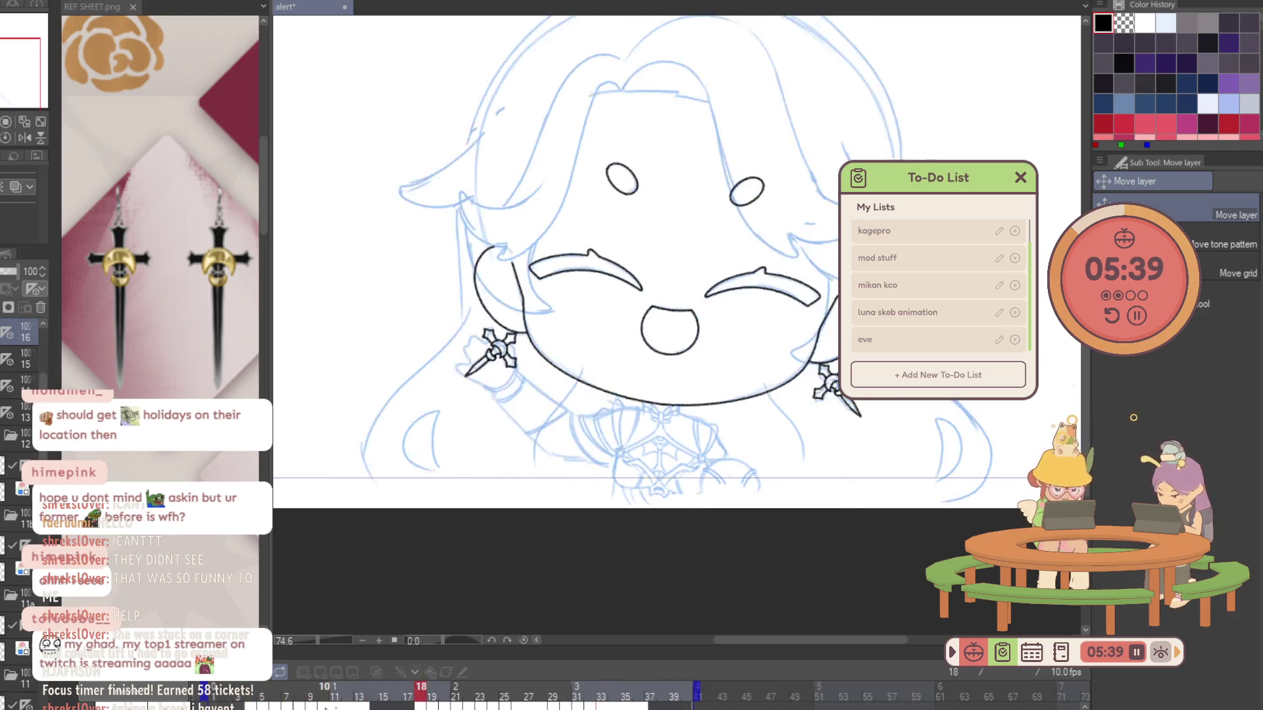
Select Layer 23, stop the animation playback and jump ahead to frame 4.
click(44, 375)
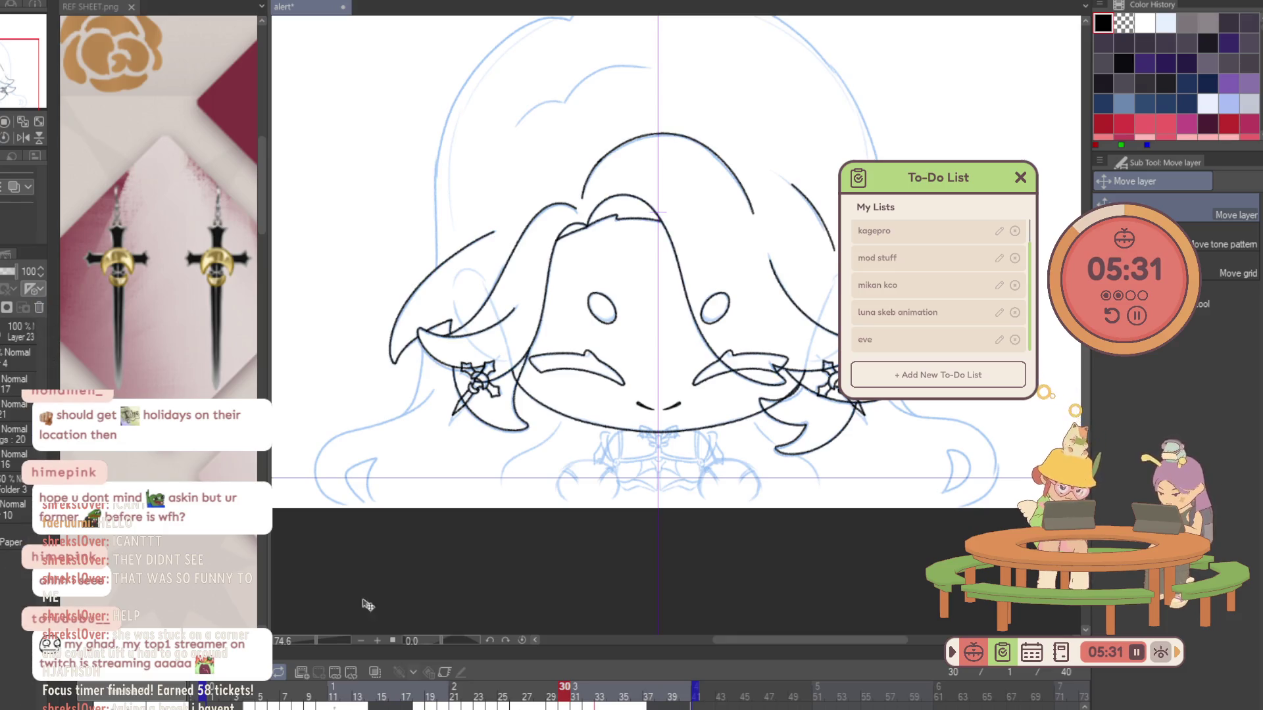
click(226, 691)
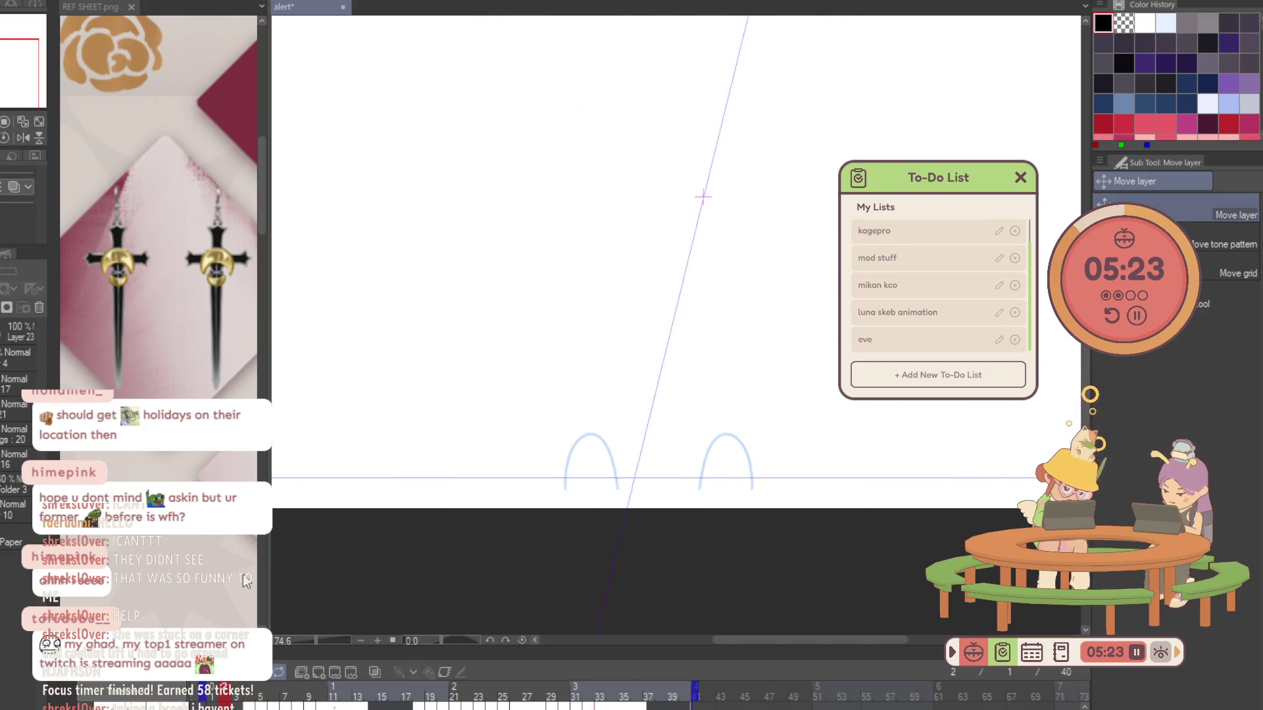
key(Right)
key(Right)
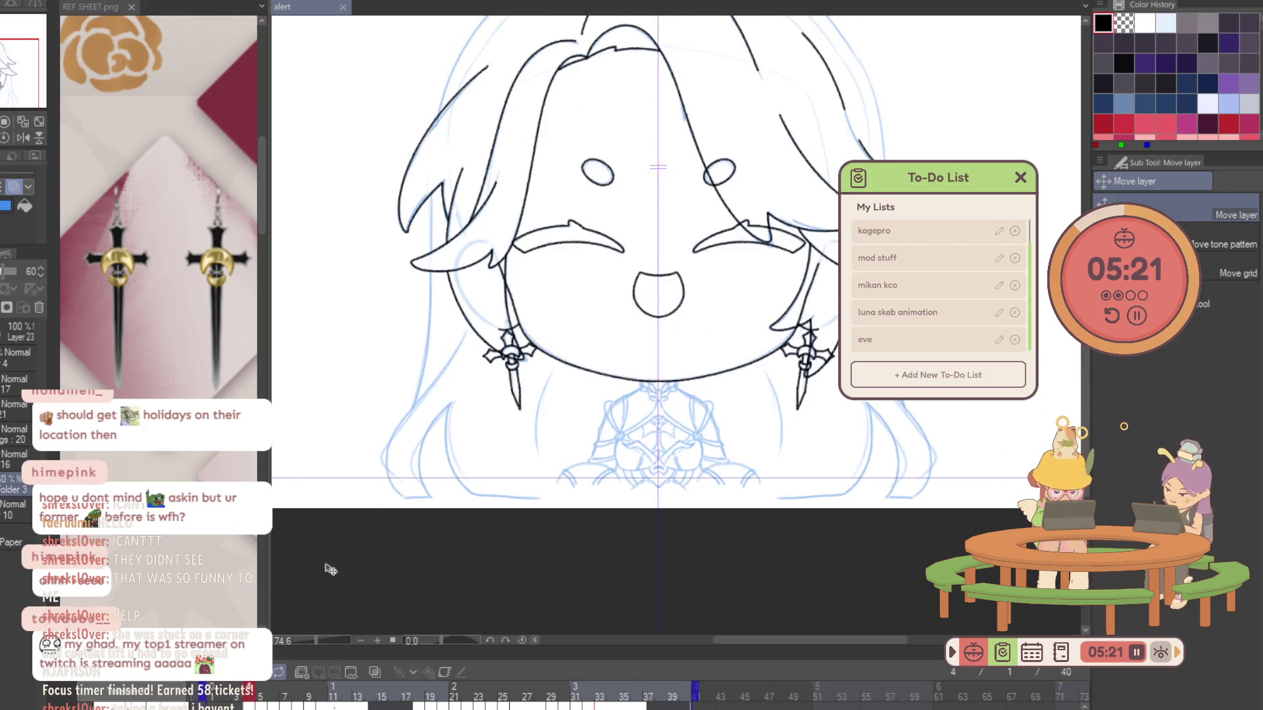
Return to the alert animation document and go to frame 2 with its two sketched arcs.
click(309, 674)
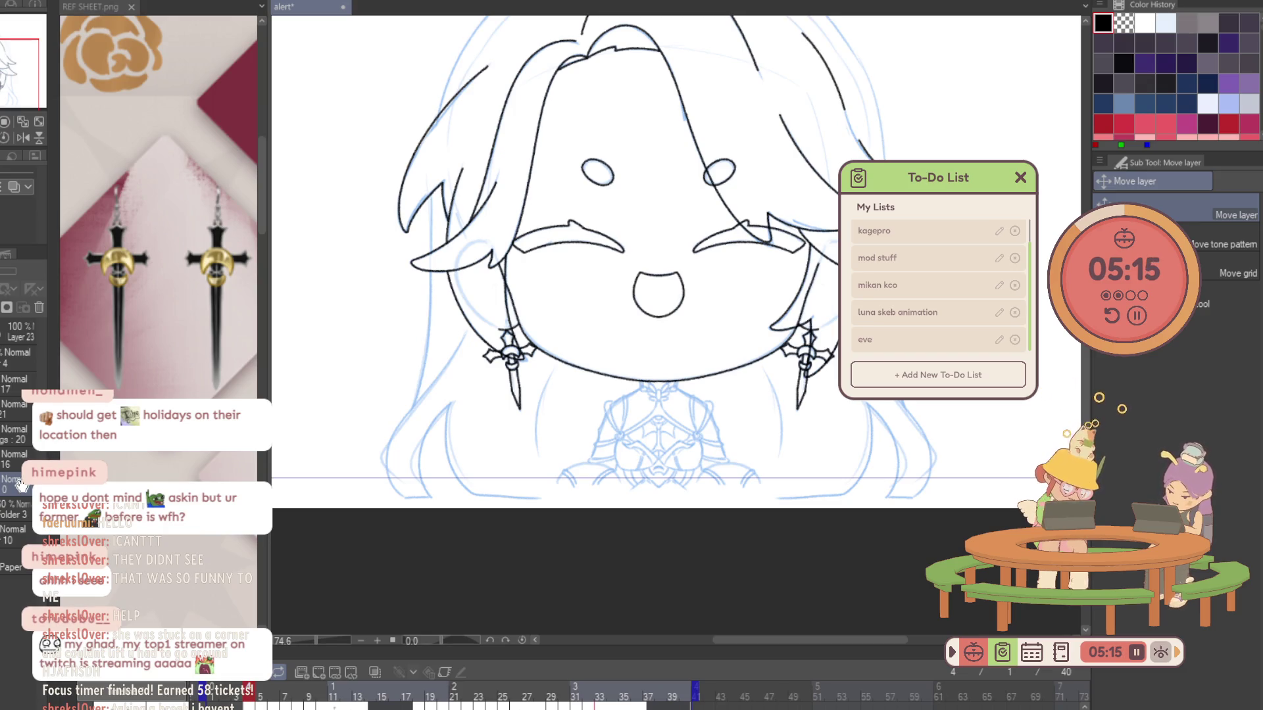
scroll(450, 684, up, 2)
scroll(449, 684, up, 1)
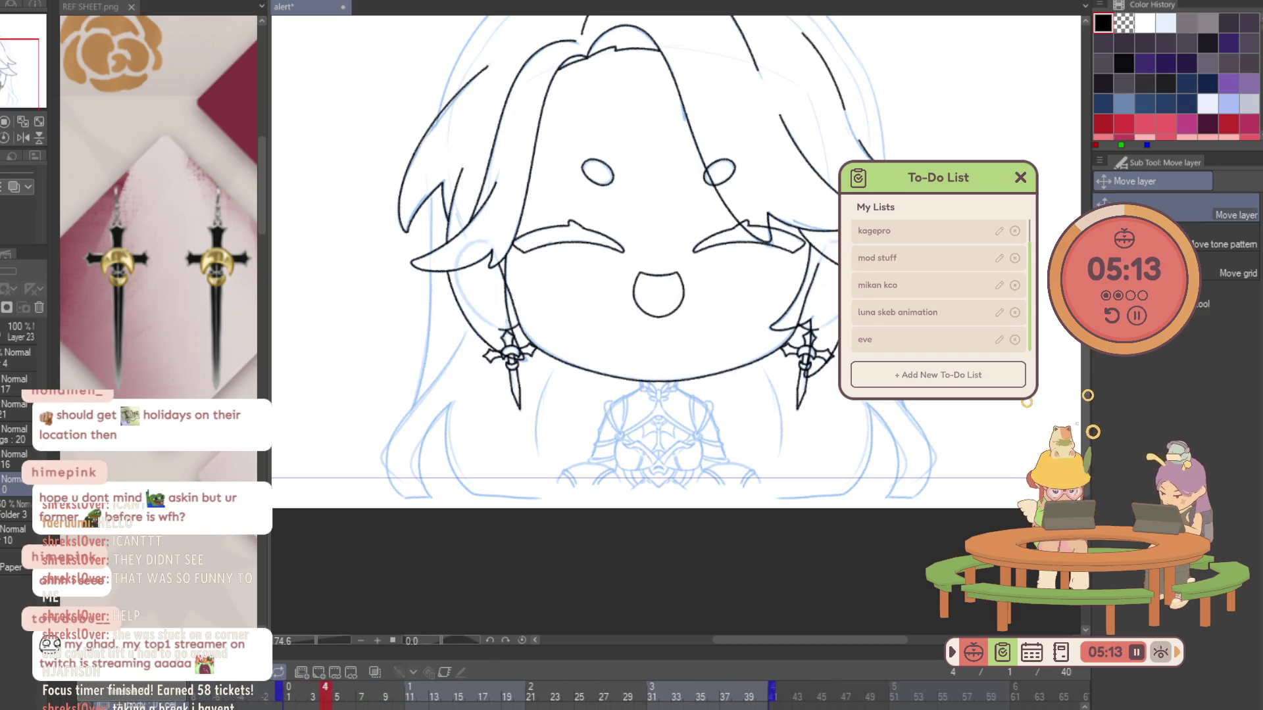
key(Left)
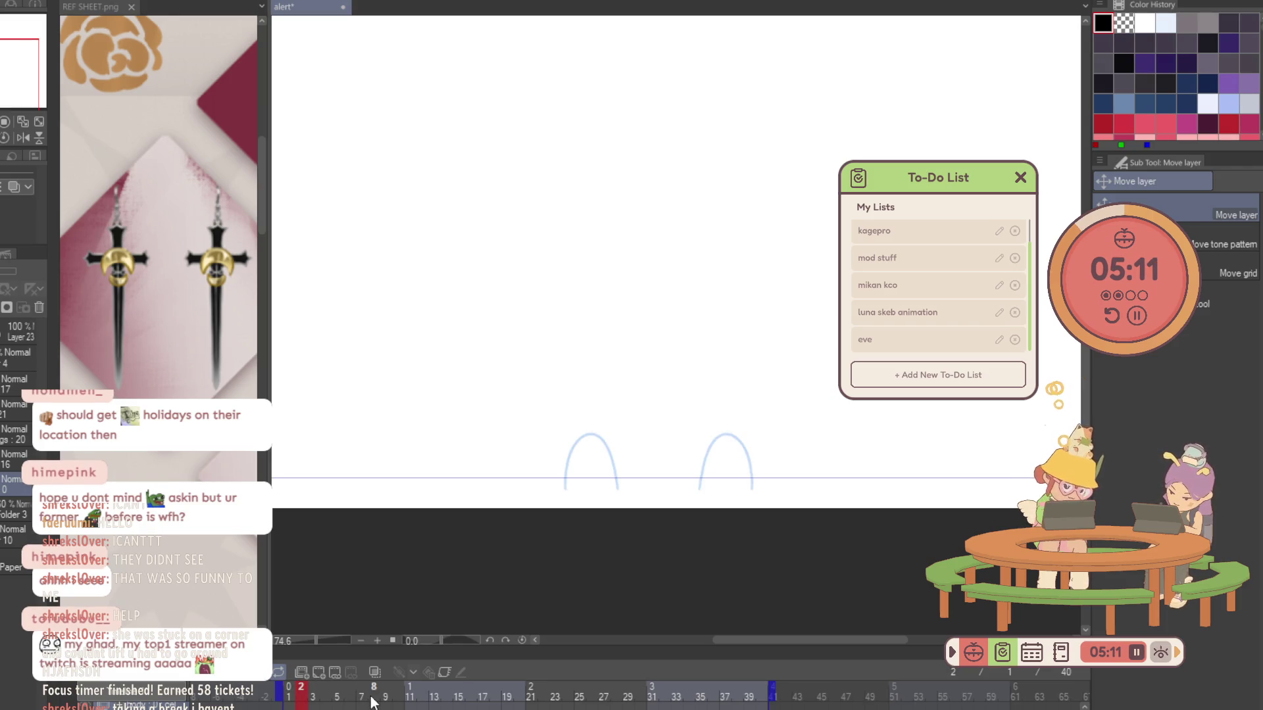
click(2, 336)
Zoom in on the left arc on Layer 23 and make trial black strokes tracing it.
click(5, 339)
key(ctrl+space)
drag(542, 243, 690, 243)
key(p)
drag(551, 518, 582, 321)
key(ctrl+z)
mouse_move(551, 521)
mouse_down()
mouse_move(727, 283)
mouse_move(778, 466)
mouse_up()
key(ctrl+z)
Settle the left arc's traced stroke, join the arc ends along the bottom, and advance to frame 3.
mouse_move(551, 520)
mouse_down()
mouse_move(556, 393)
mouse_move(627, 268)
mouse_move(721, 282)
mouse_move(767, 366)
mouse_move(793, 488)
mouse_up()
key(ctrl+z)
drag(551, 520, 578, 333)
key(ctrl+z)
mouse_move(550, 521)
mouse_down()
mouse_move(549, 457)
mouse_move(606, 267)
mouse_move(691, 260)
mouse_move(756, 339)
mouse_move(777, 444)
mouse_up()
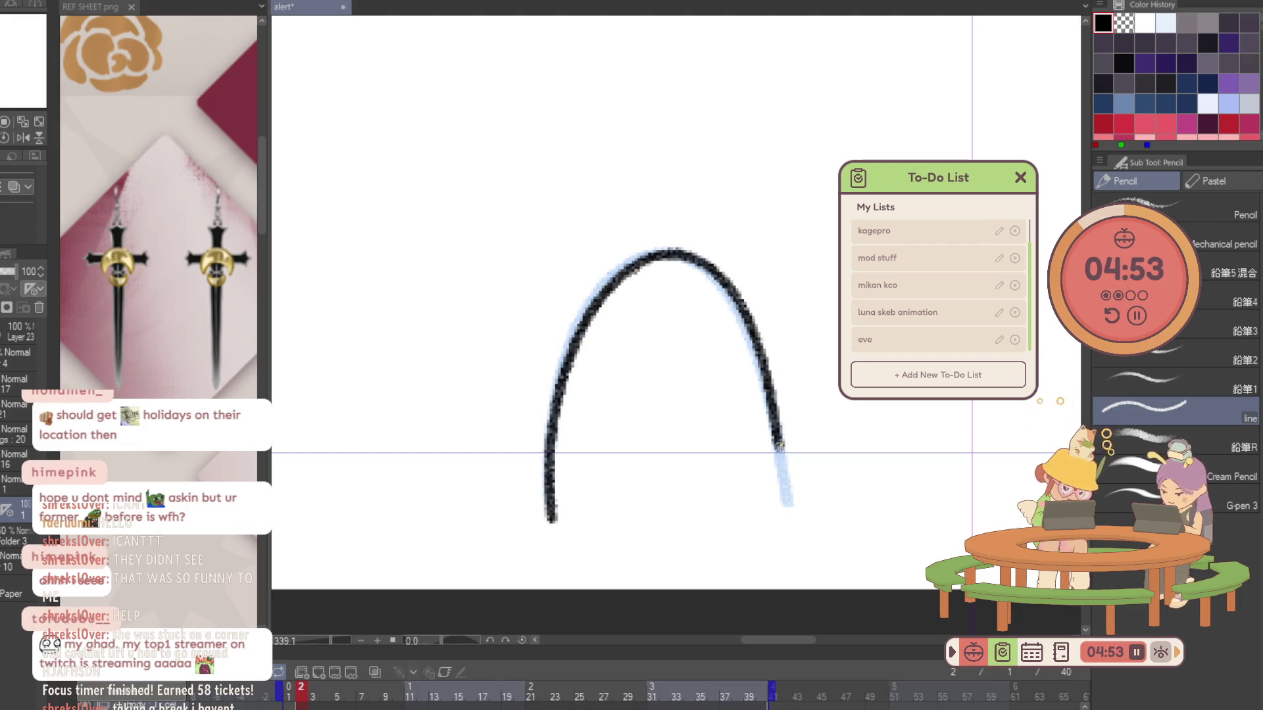
drag(788, 514, 553, 521)
key(Right)
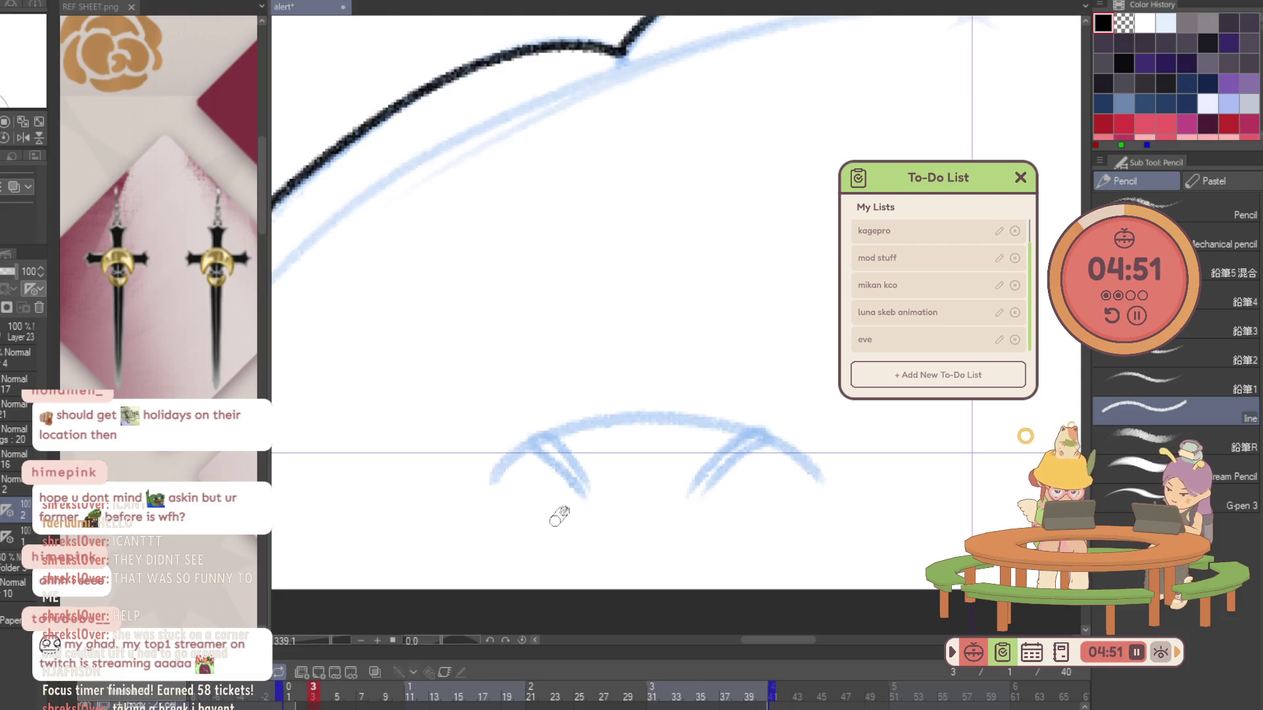
Shift toward the other sketched arcs with the glove reference in view and start the shoe band stroke.
drag(809, 423, 448, 426)
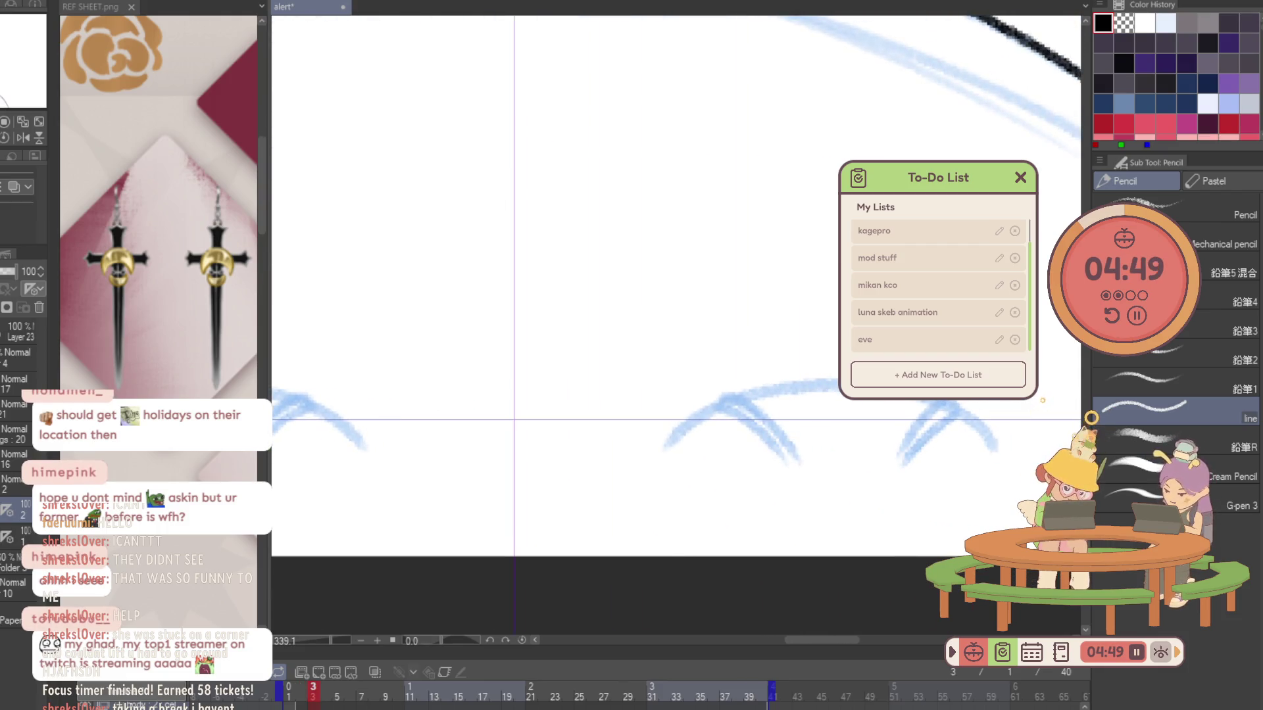
drag(235, 547, 175, 543)
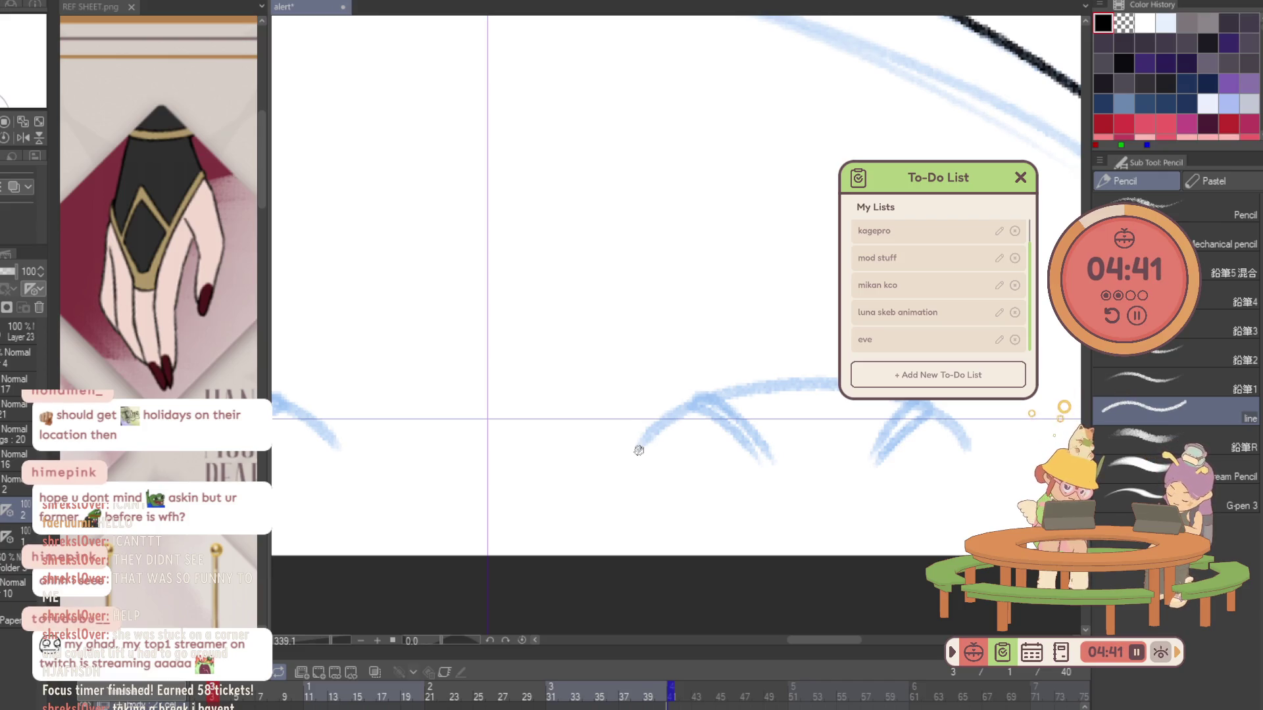
click(4, 538)
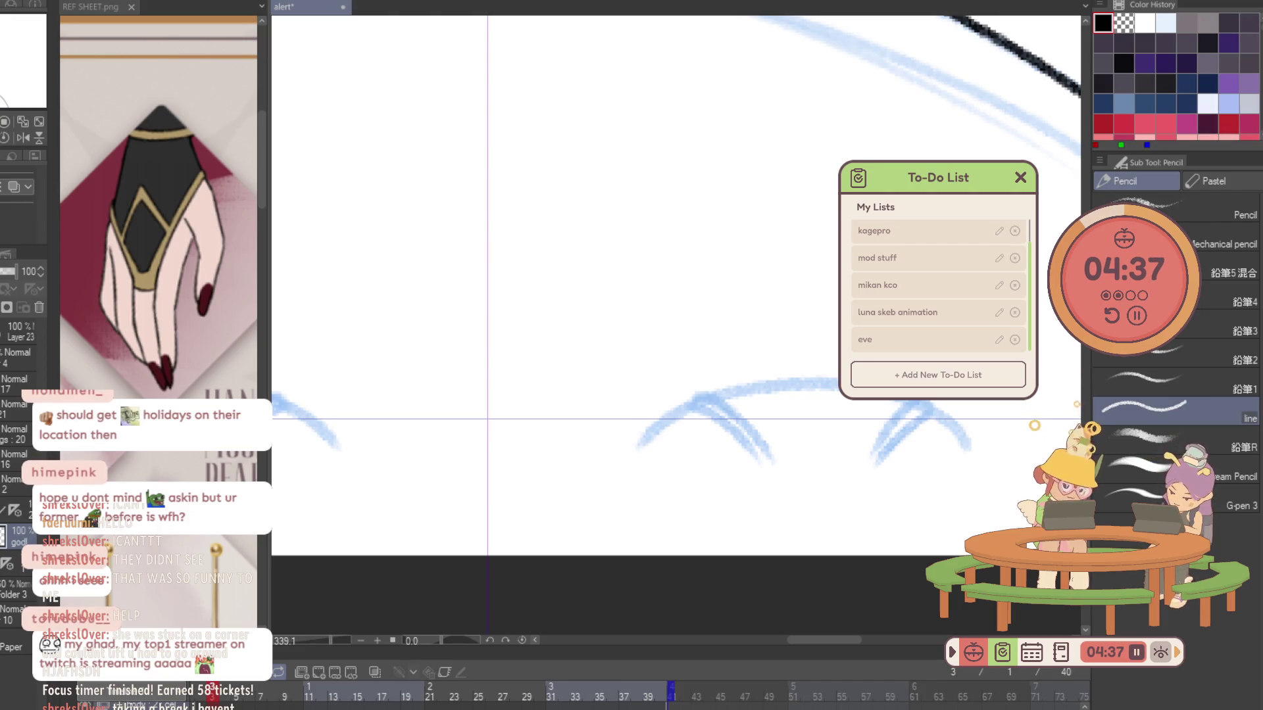
mouse_move(862, 468)
mouse_down()
mouse_move(927, 403)
mouse_move(889, 457)
mouse_up()
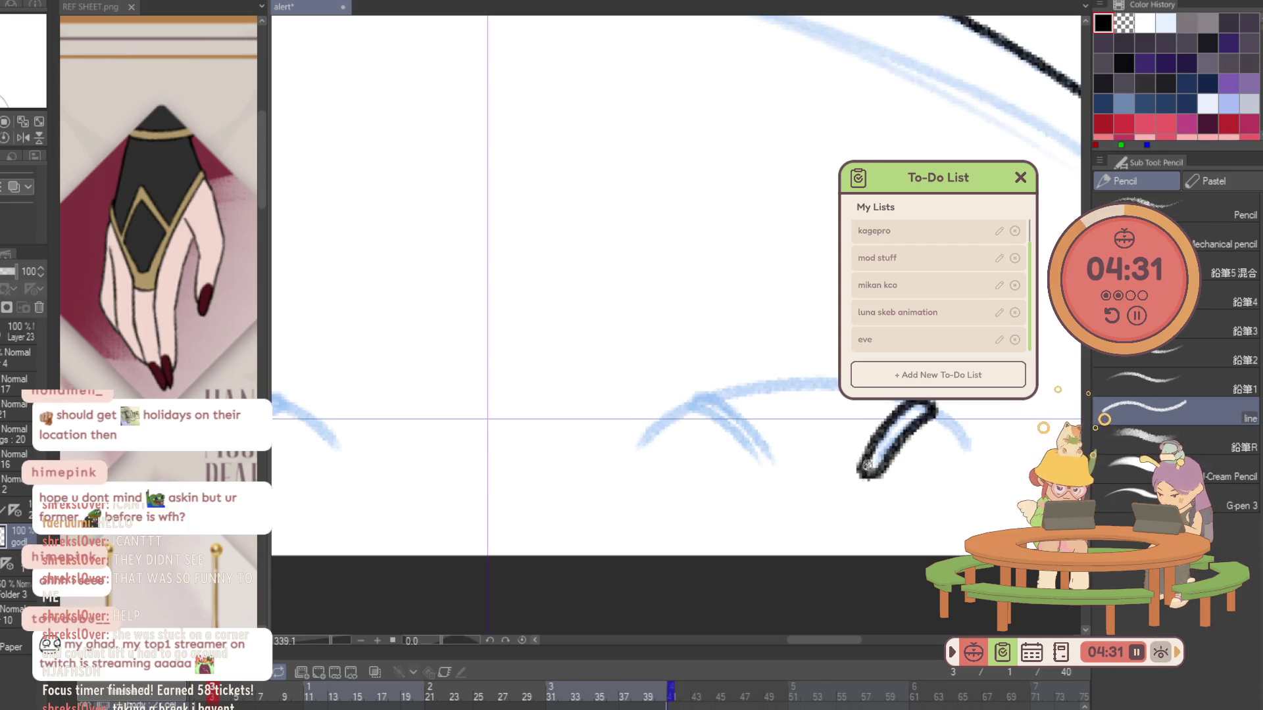
key(h)
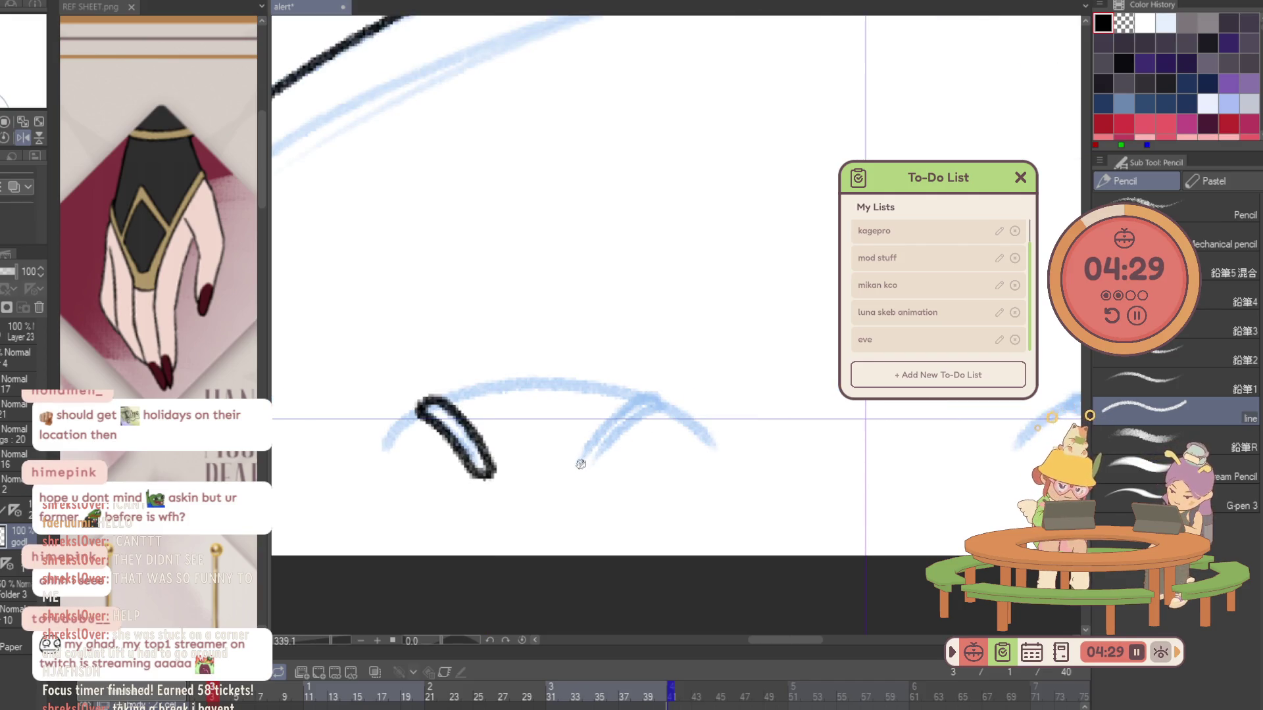
mouse_move(588, 449)
mouse_down()
mouse_move(656, 396)
mouse_move(668, 403)
mouse_move(604, 453)
mouse_move(583, 449)
mouse_move(622, 414)
mouse_move(667, 405)
mouse_move(598, 463)
mouse_up()
key(ctrl+z)
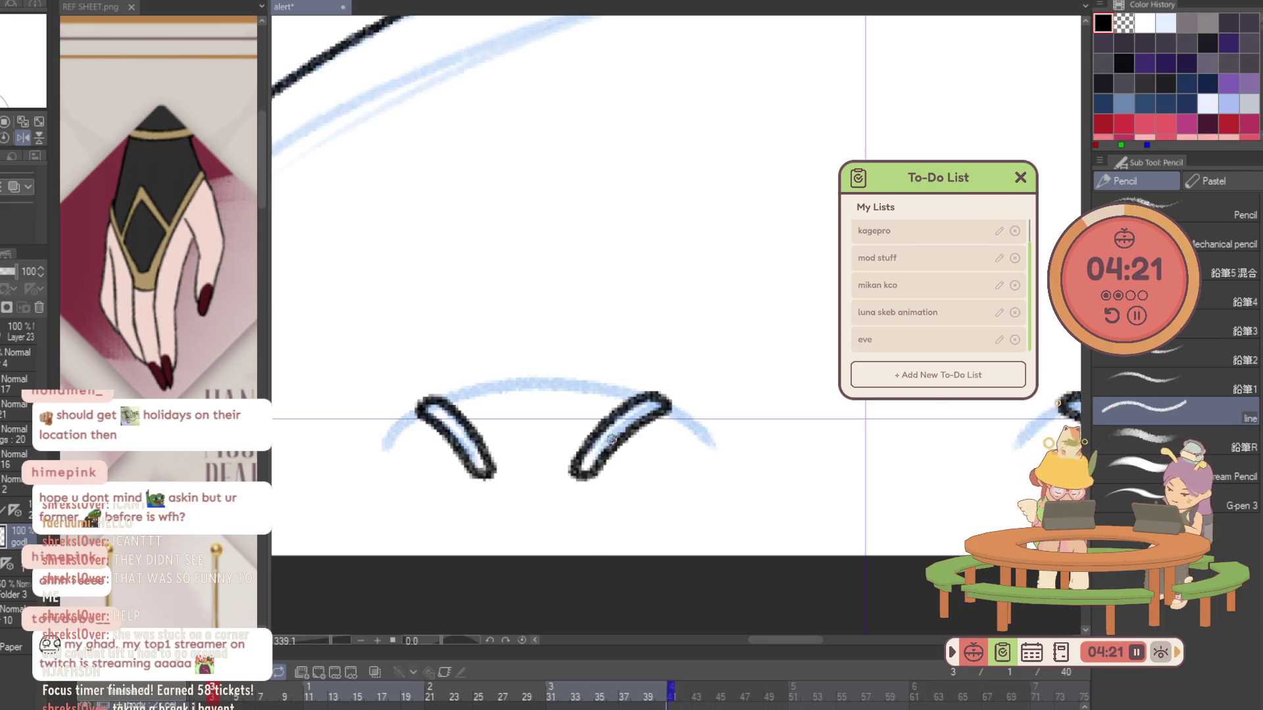
drag(341, 440, 612, 439)
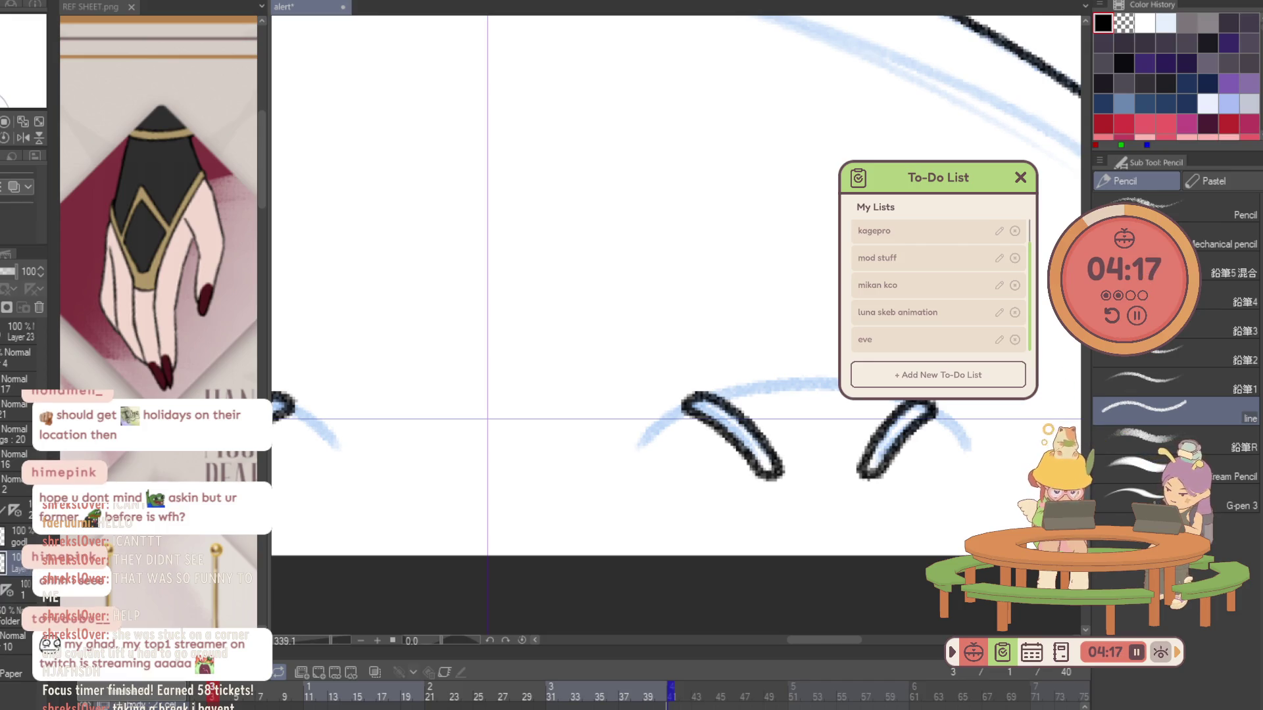
Ink the second shoe's dome, sides, base lines and top curve over the sketch.
drag(684, 409, 617, 476)
drag(933, 410, 991, 472)
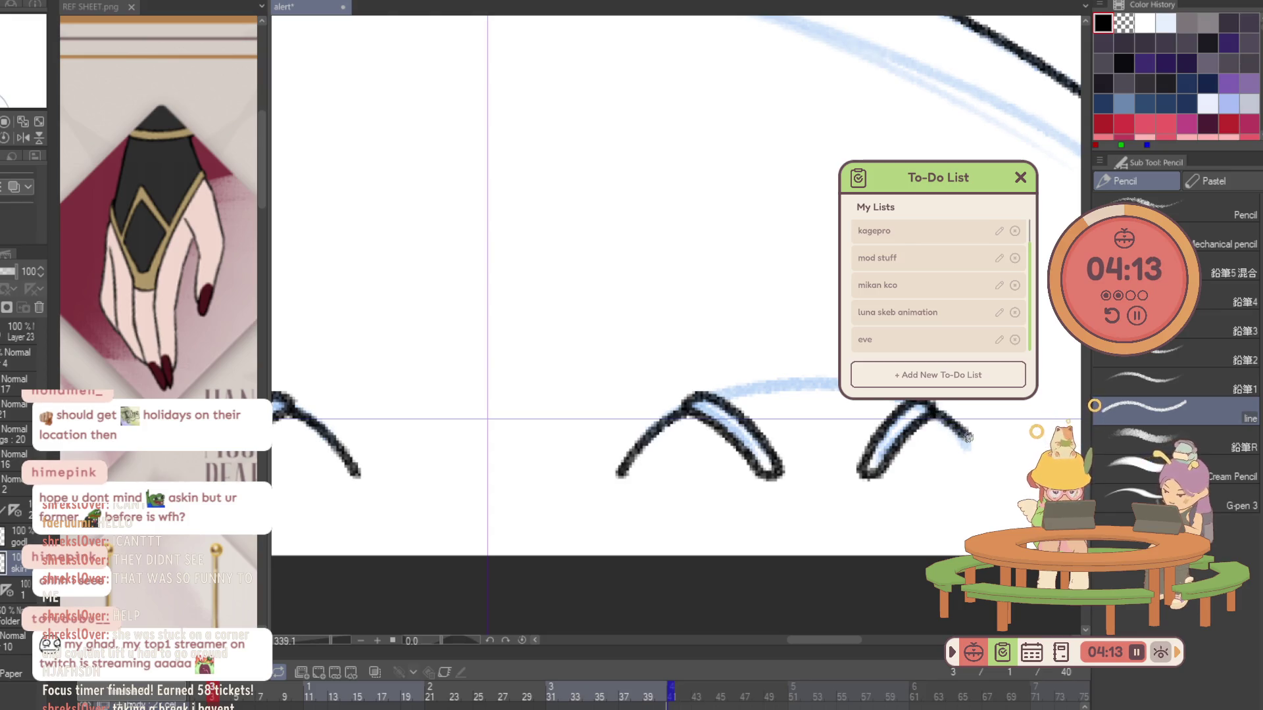
drag(617, 474, 779, 474)
drag(860, 474, 990, 473)
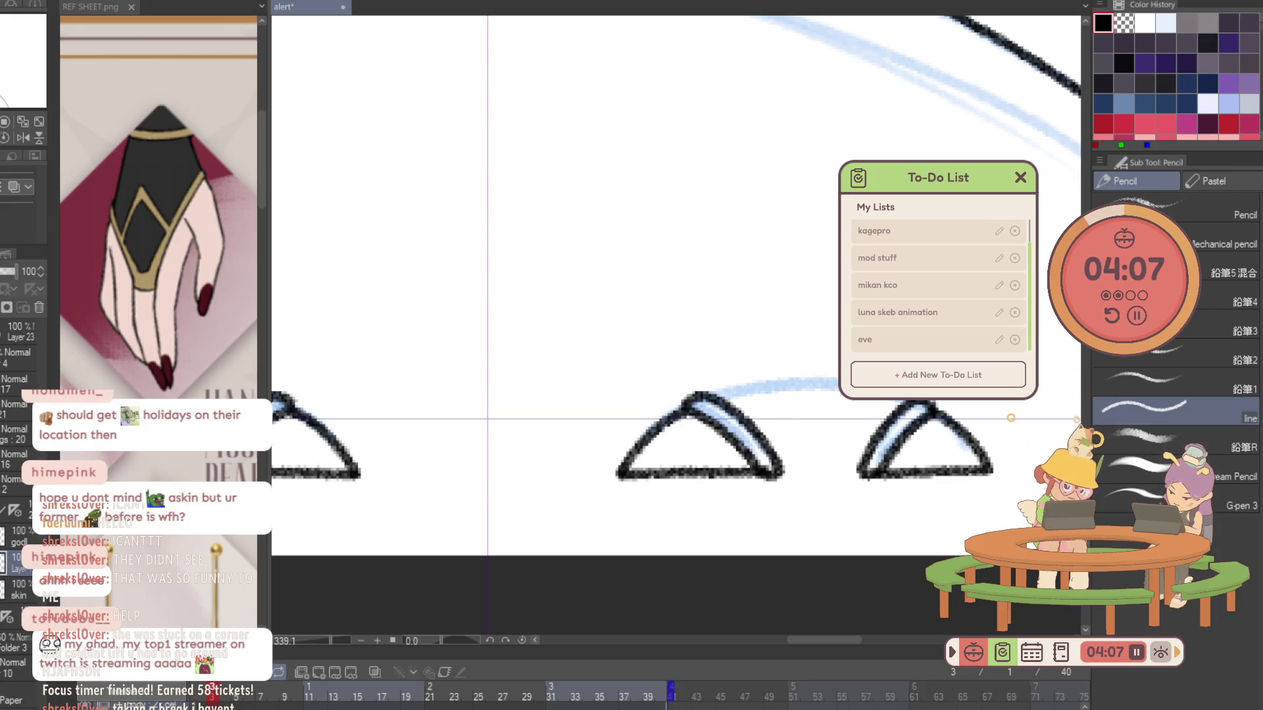
drag(780, 473, 861, 475)
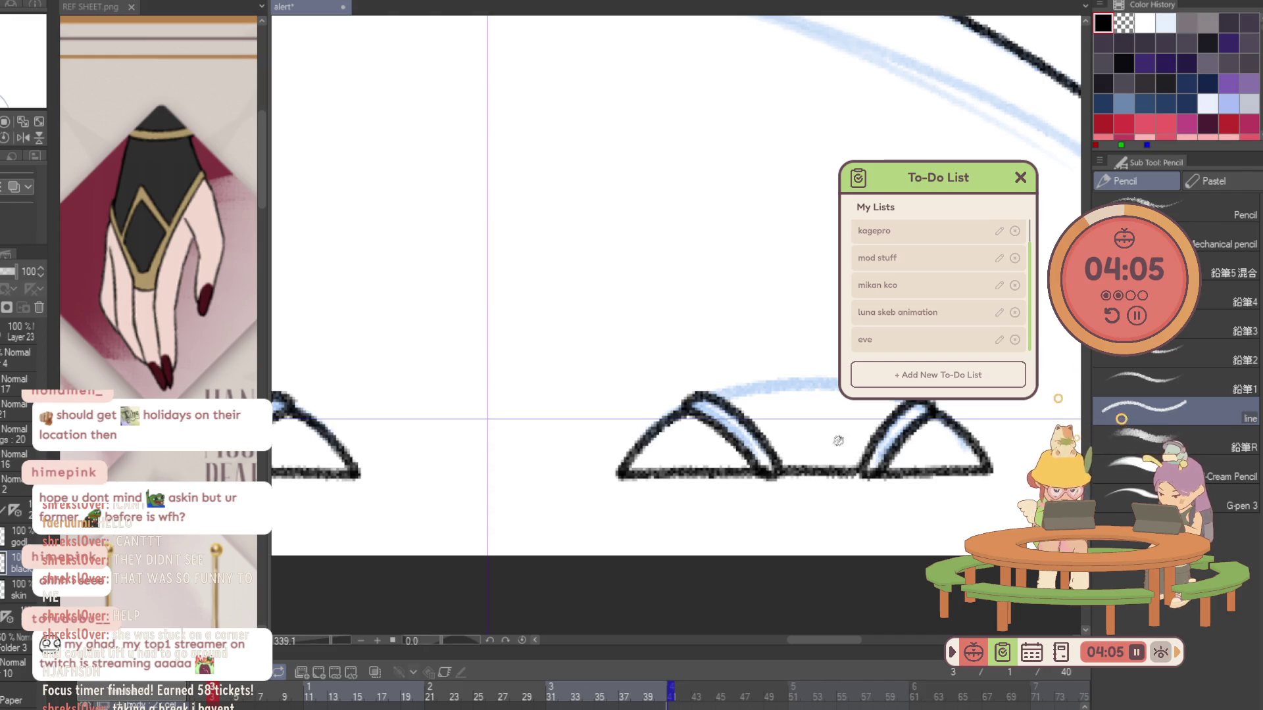
drag(719, 394, 839, 382)
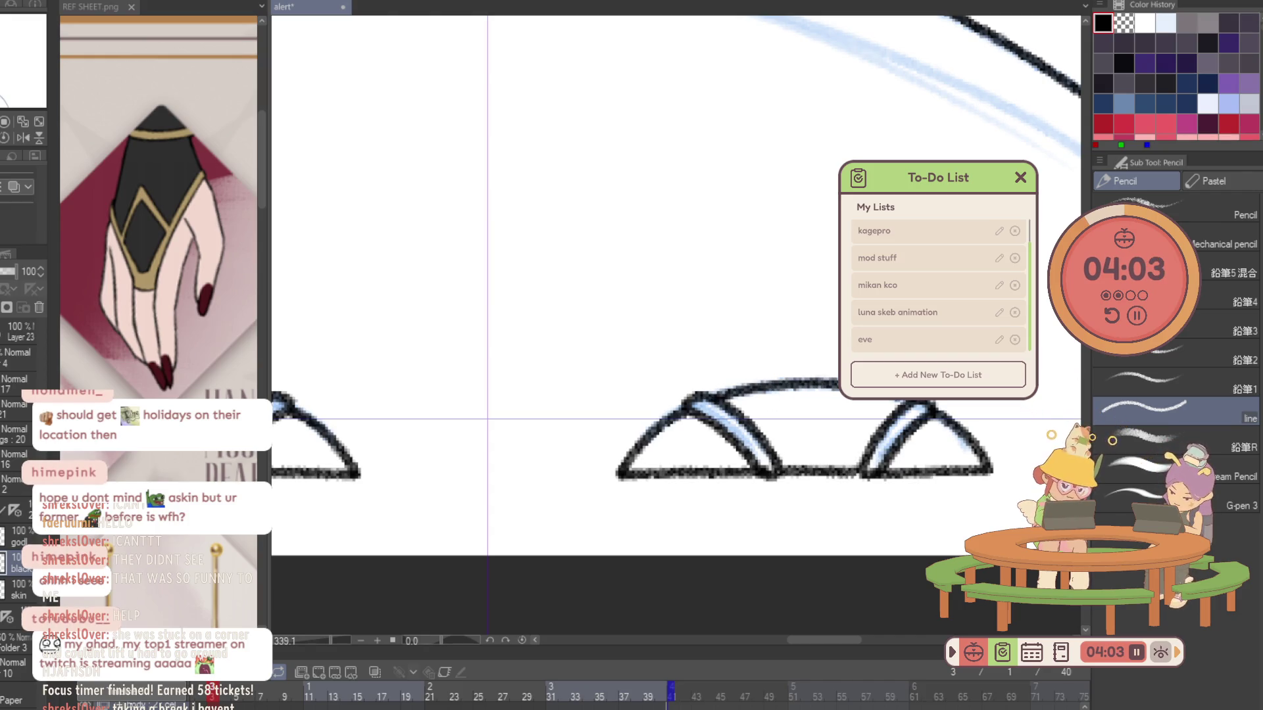
scroll(955, 418, down, 1)
scroll(947, 422, down, 1)
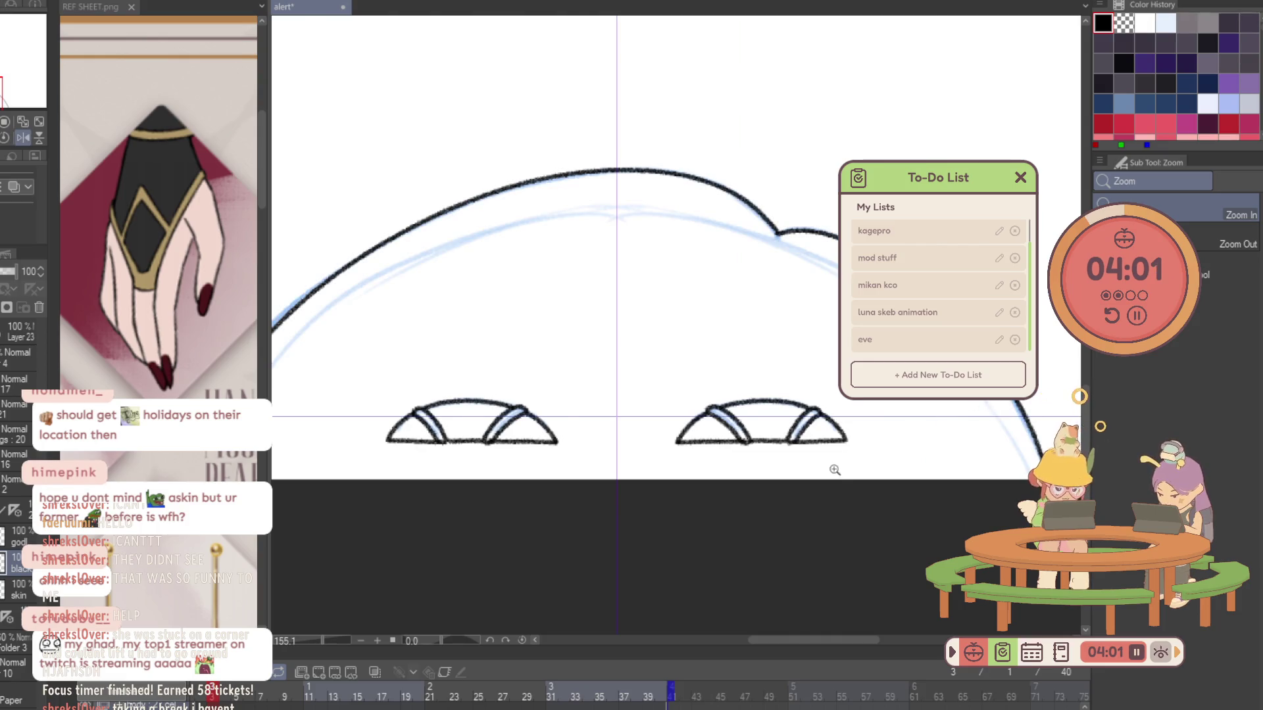
scroll(838, 476, down, 1)
scroll(837, 476, up, 3)
scroll(814, 488, down, 3)
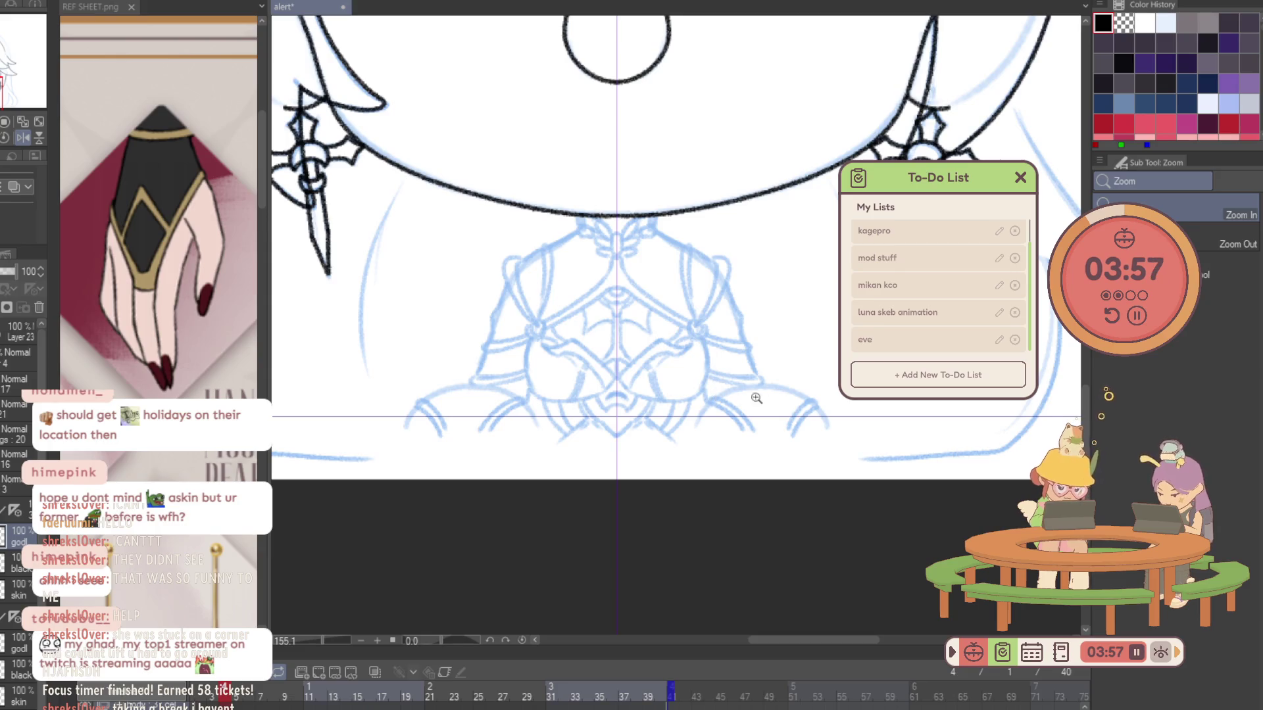
scroll(821, 400, up, 3)
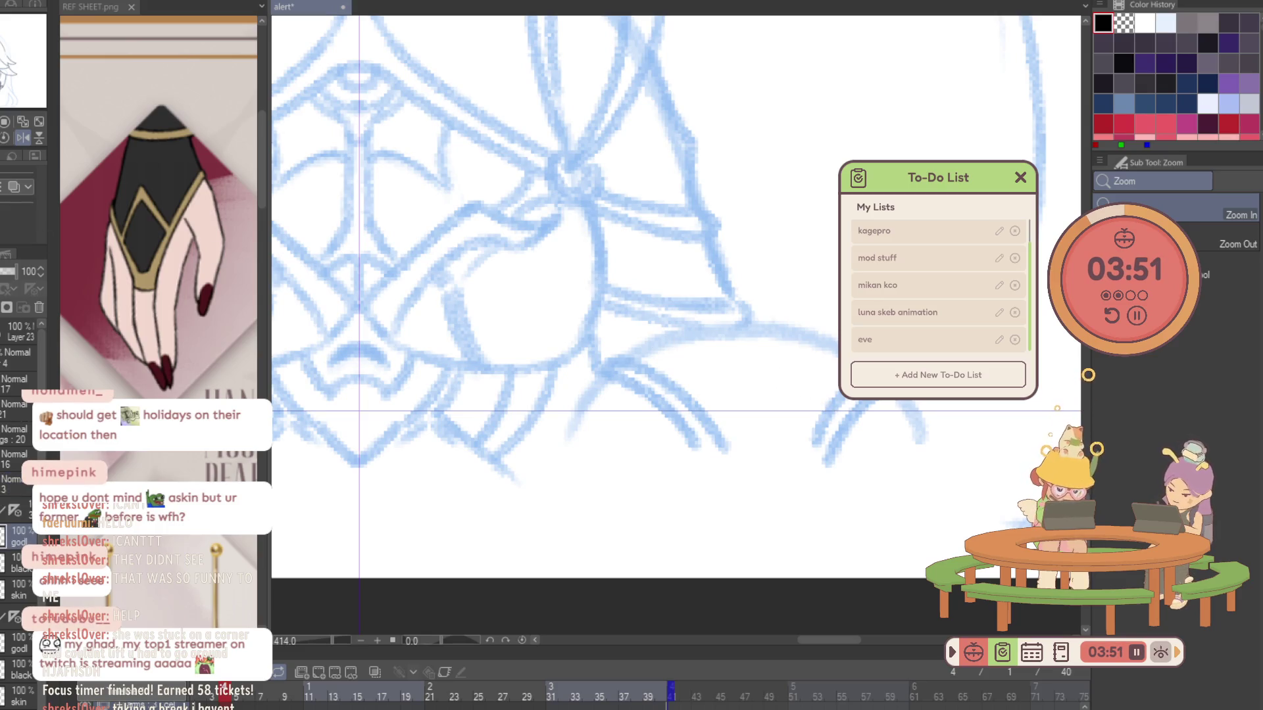
Return to the Pencil and lay down the first band stroke of the shoe.
key(p)
drag(805, 453, 836, 395)
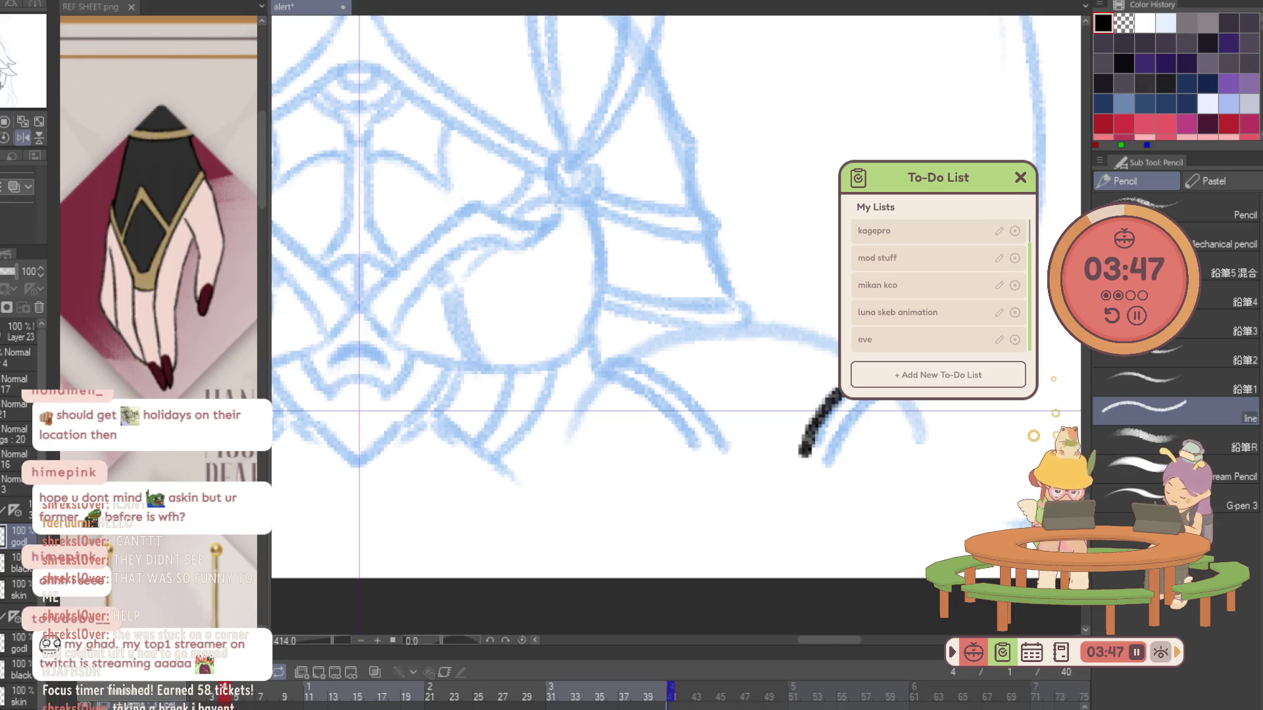
Ink the shoe's two band strokes, its top arc between them and the left side down to the base.
drag(860, 407, 831, 446)
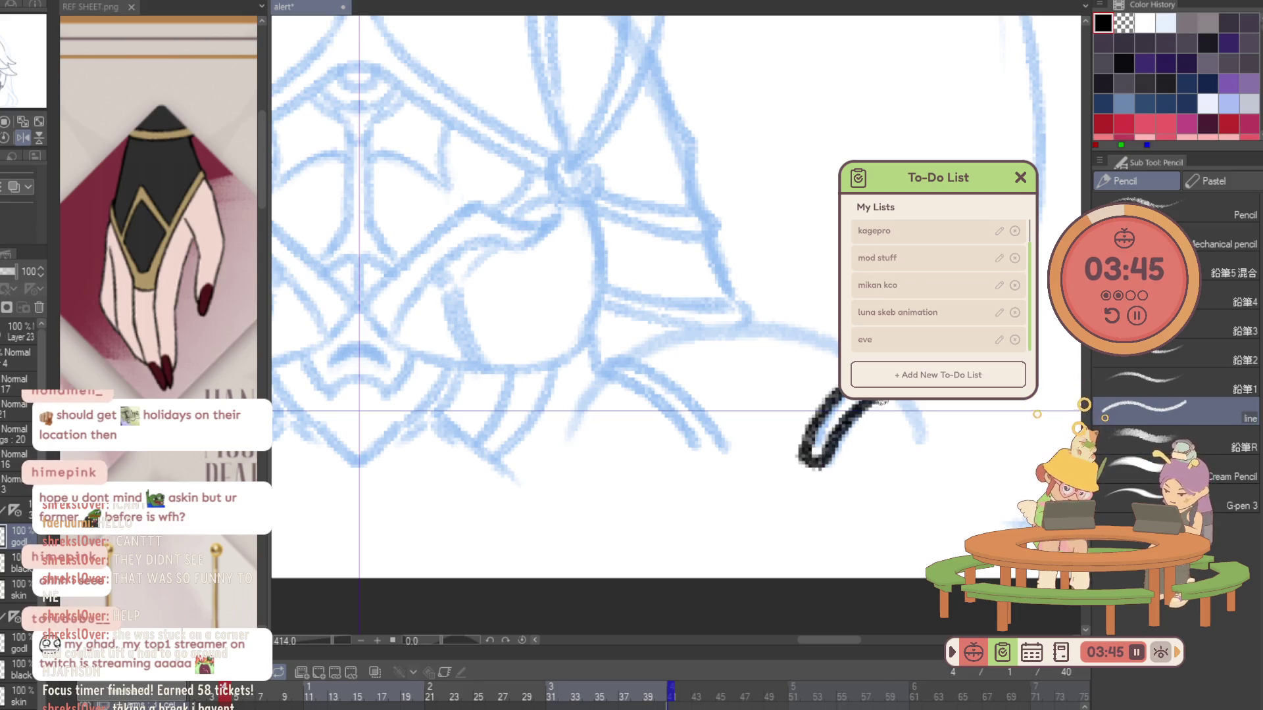
key(h)
mouse_move(625, 452)
mouse_down()
mouse_move(702, 379)
mouse_move(739, 358)
mouse_move(750, 367)
mouse_move(659, 446)
mouse_move(628, 456)
mouse_up()
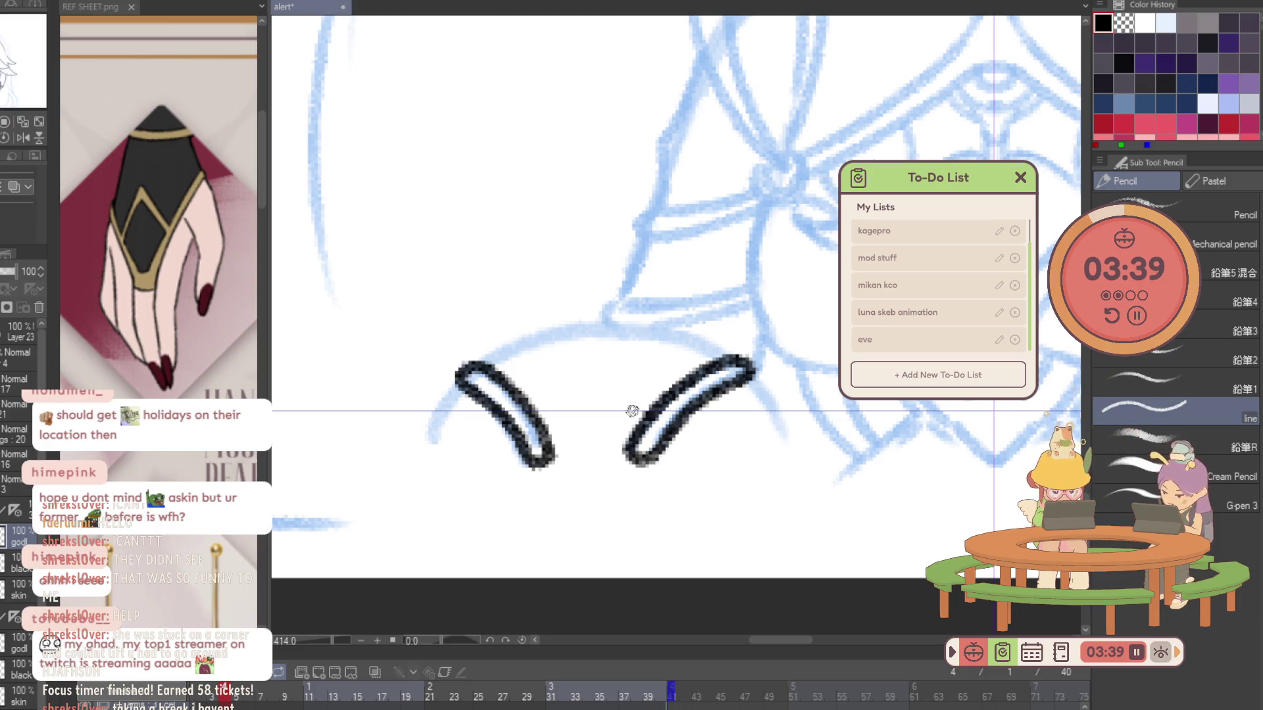
mouse_move(485, 363)
mouse_down()
mouse_move(550, 334)
mouse_move(649, 330)
mouse_move(731, 353)
mouse_up()
key(ctrl+z)
mouse_move(478, 369)
mouse_down()
mouse_move(525, 342)
mouse_move(659, 332)
mouse_move(729, 362)
mouse_up()
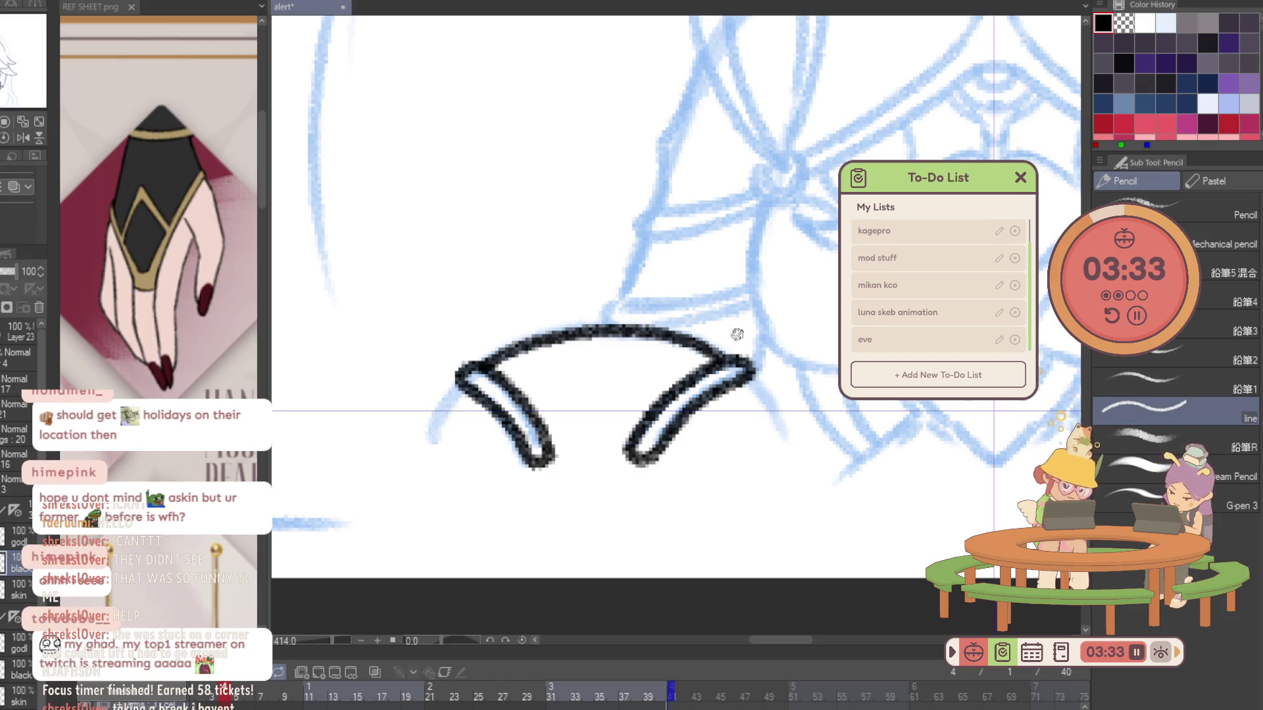
mouse_move(463, 375)
mouse_down()
mouse_move(427, 435)
mouse_move(488, 462)
mouse_move(587, 466)
mouse_move(785, 443)
mouse_move(750, 370)
mouse_up()
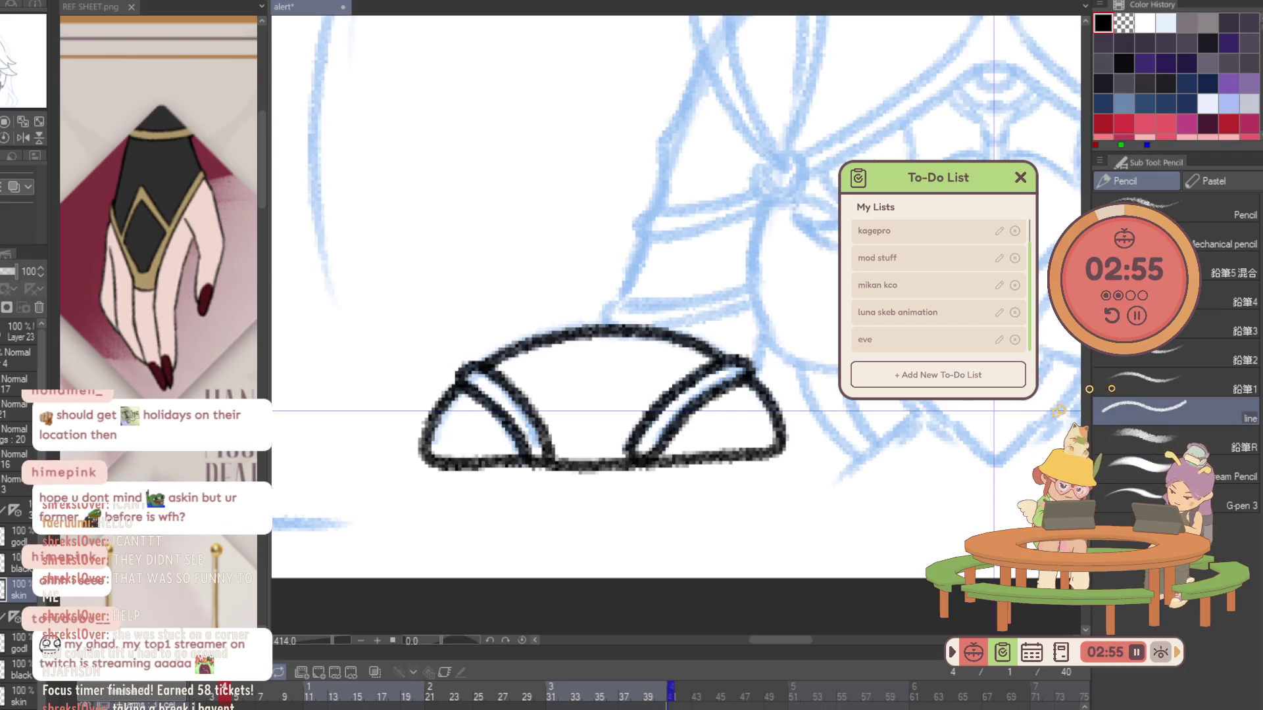
scroll(571, 483, down, 4)
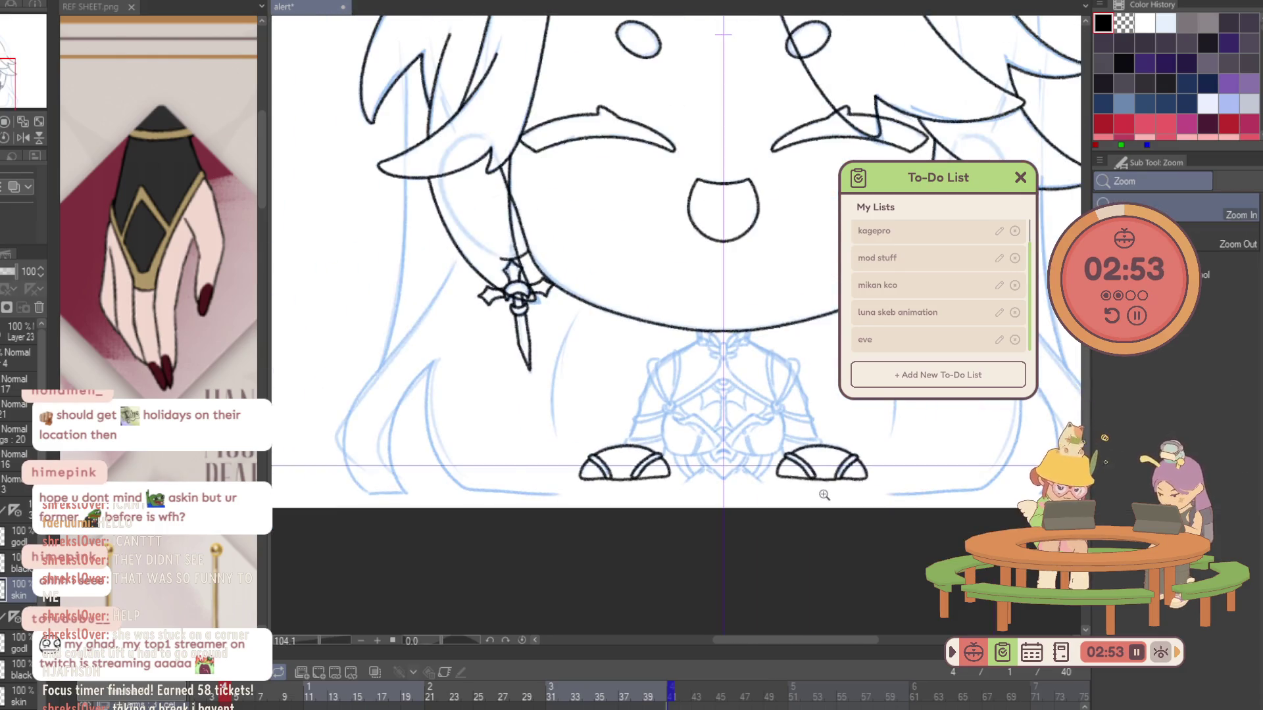
scroll(807, 478, up, 2)
Move to the next frame and ink that shoe's bands, top arc, sides and base.
click(240, 694)
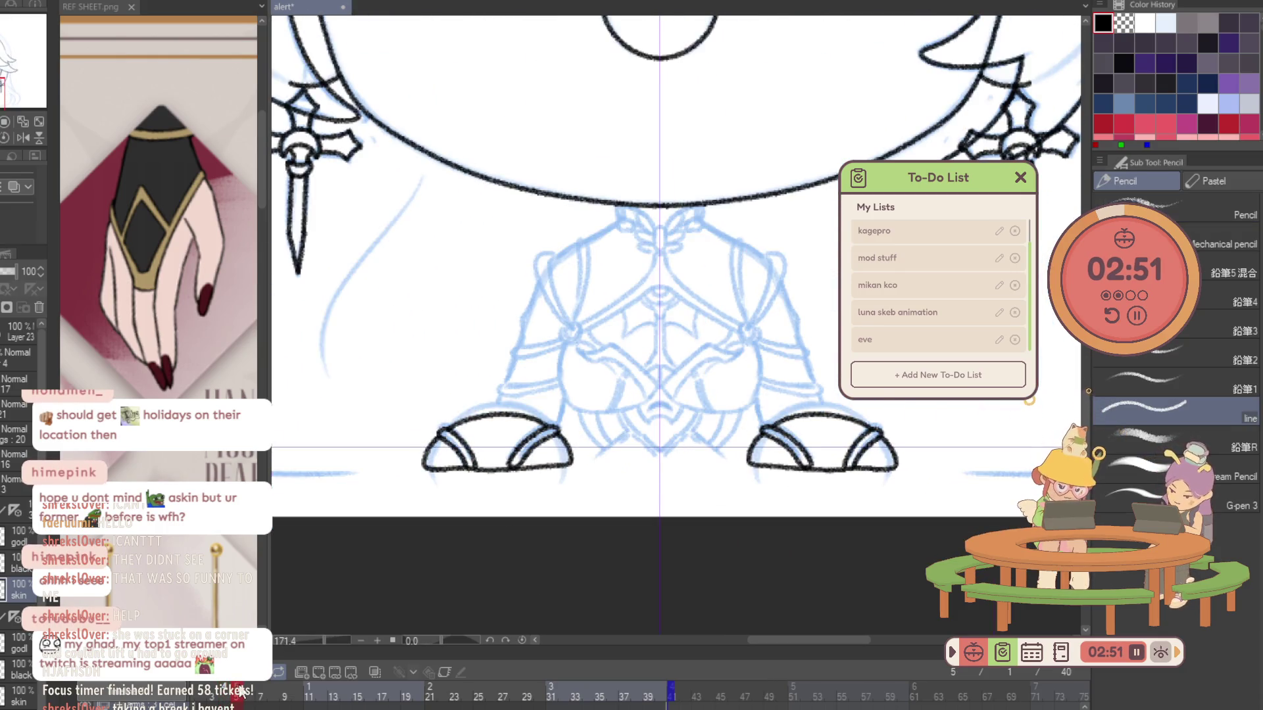
click(254, 688)
scroll(497, 485, up, 3)
scroll(497, 485, up, 1)
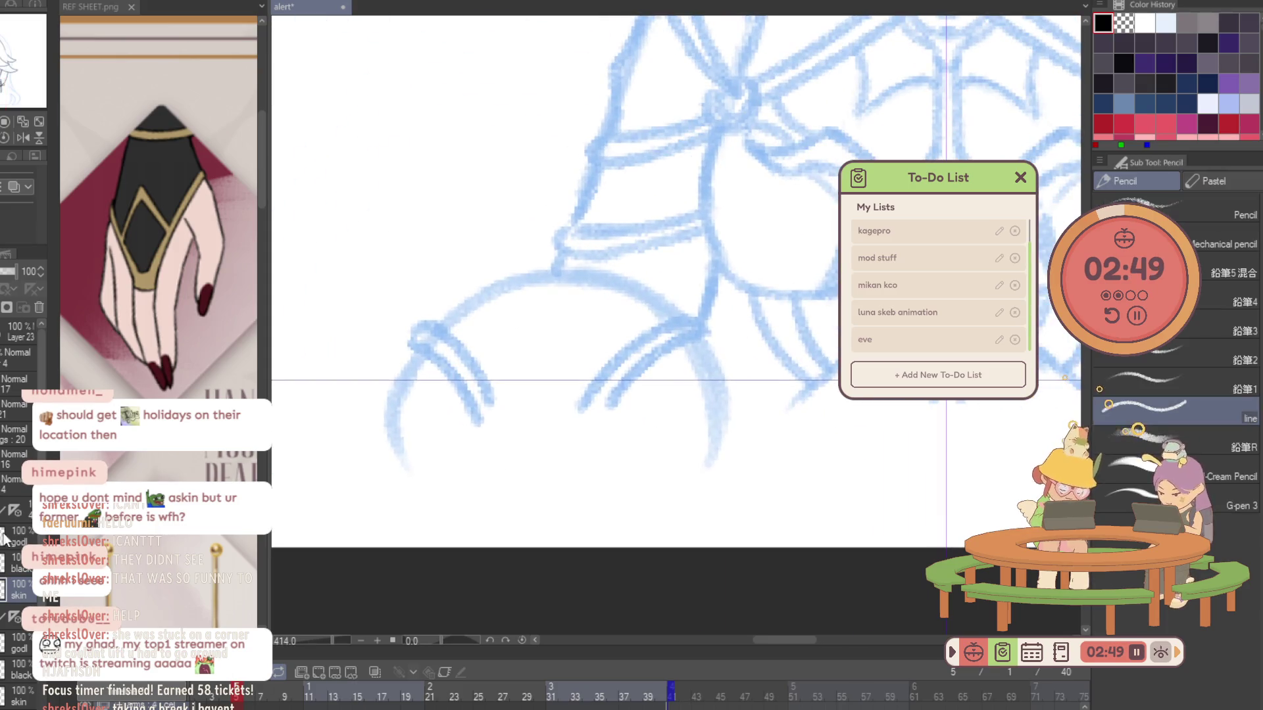
mouse_move(482, 427)
mouse_down()
mouse_move(423, 355)
mouse_move(424, 328)
mouse_move(464, 347)
mouse_move(504, 429)
mouse_up()
mouse_move(578, 423)
mouse_down()
mouse_move(621, 353)
mouse_move(677, 318)
mouse_move(702, 328)
mouse_move(592, 431)
mouse_move(580, 427)
mouse_up()
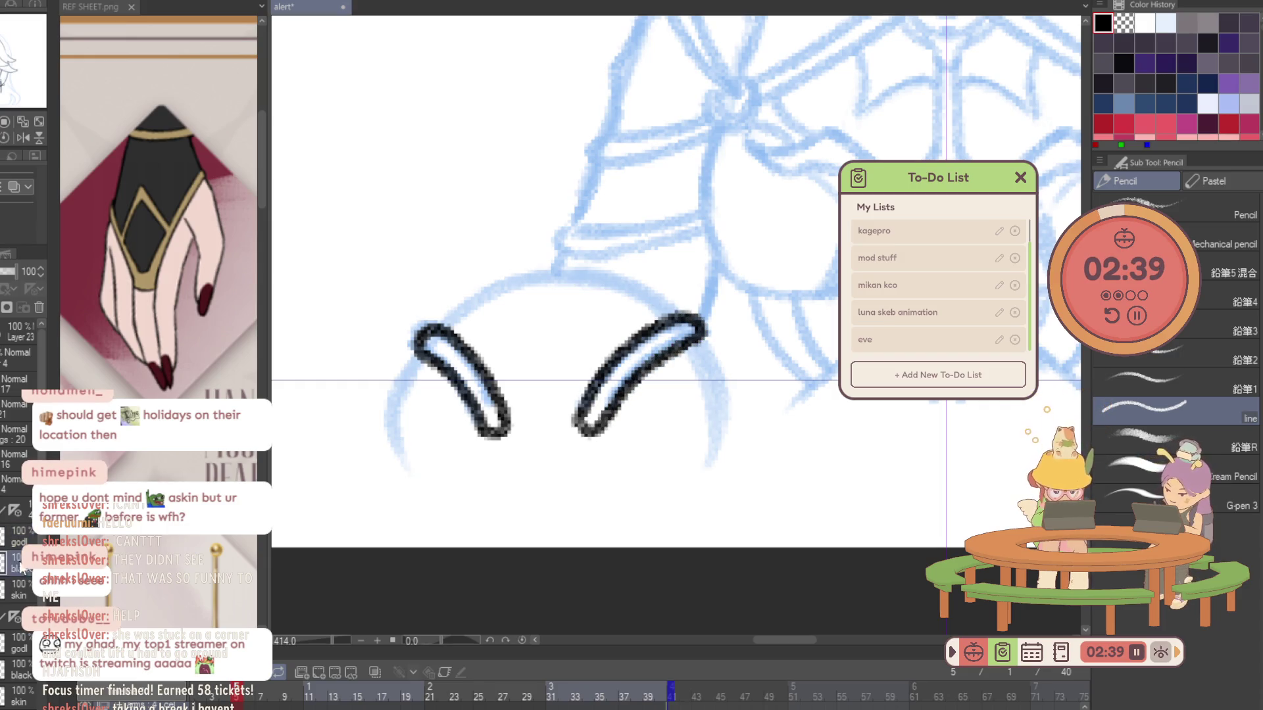
mouse_move(445, 325)
mouse_down()
mouse_move(483, 296)
mouse_move(607, 285)
mouse_move(452, 315)
mouse_move(519, 280)
mouse_move(604, 272)
mouse_move(684, 319)
mouse_up()
key(ctrl+z)
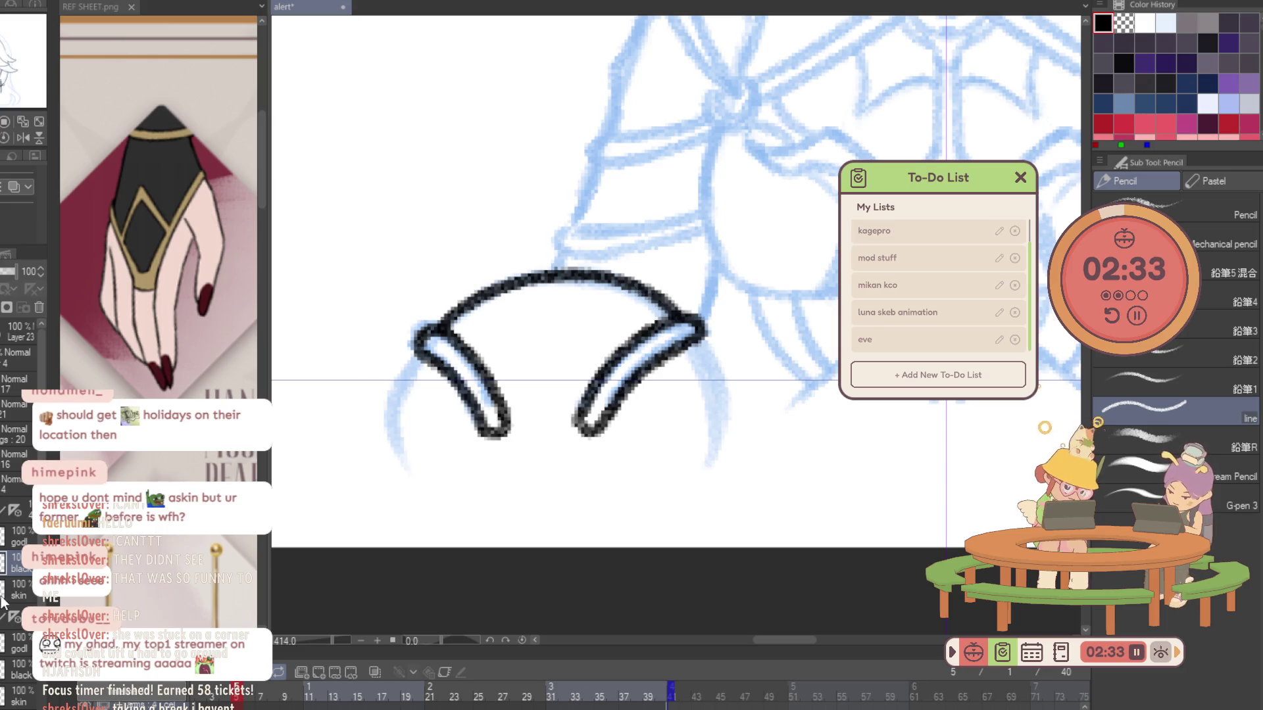
mouse_move(423, 347)
mouse_down()
mouse_move(390, 419)
mouse_move(450, 441)
mouse_move(730, 436)
mouse_up()
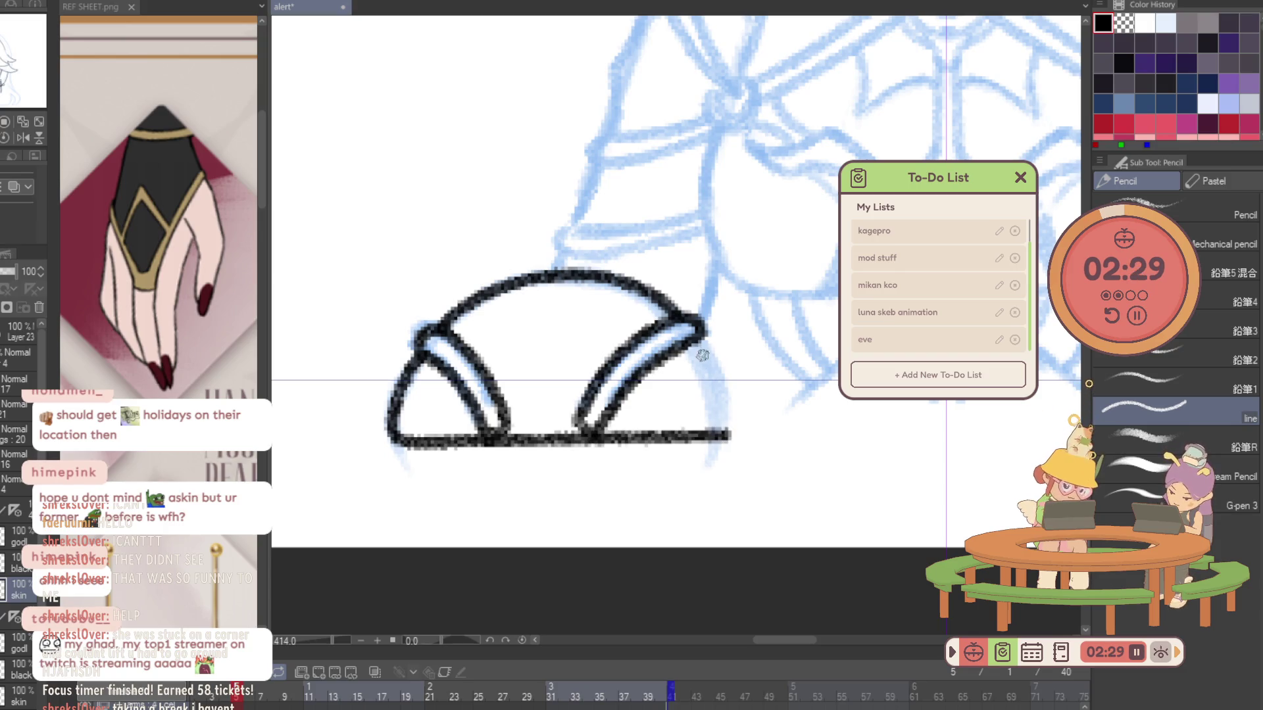
drag(704, 347, 732, 439)
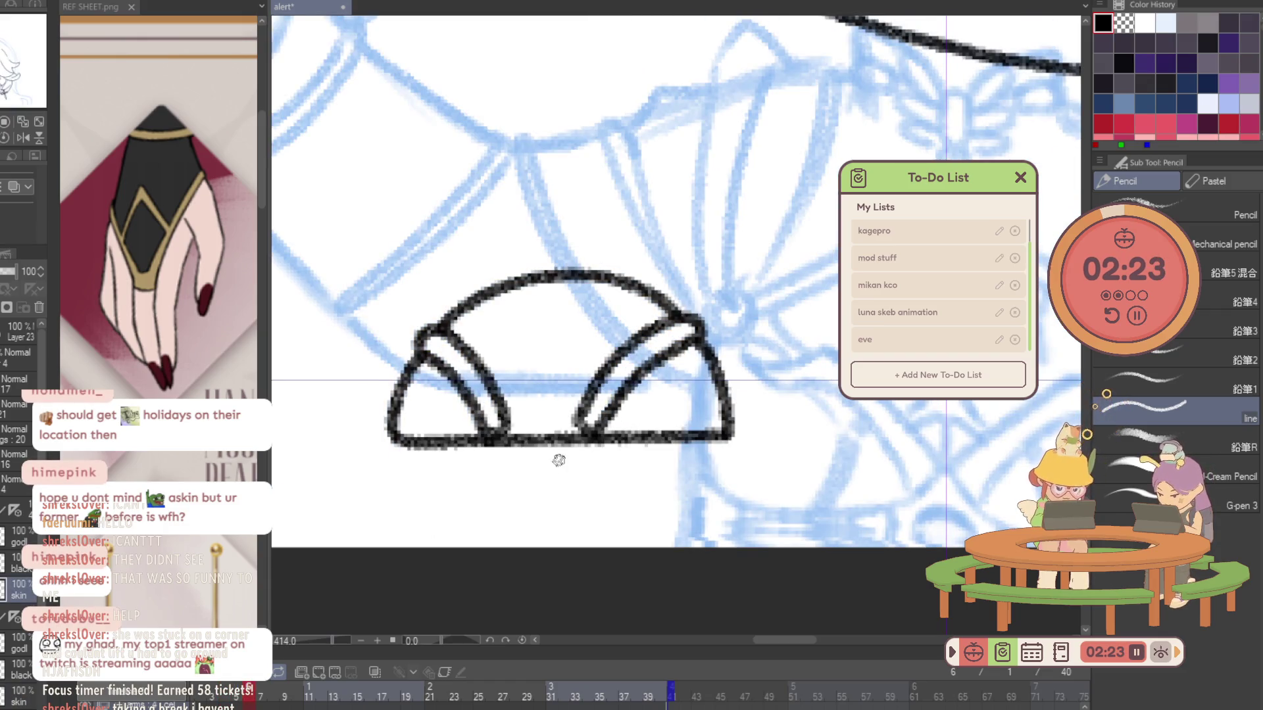
scroll(664, 447, down, 3)
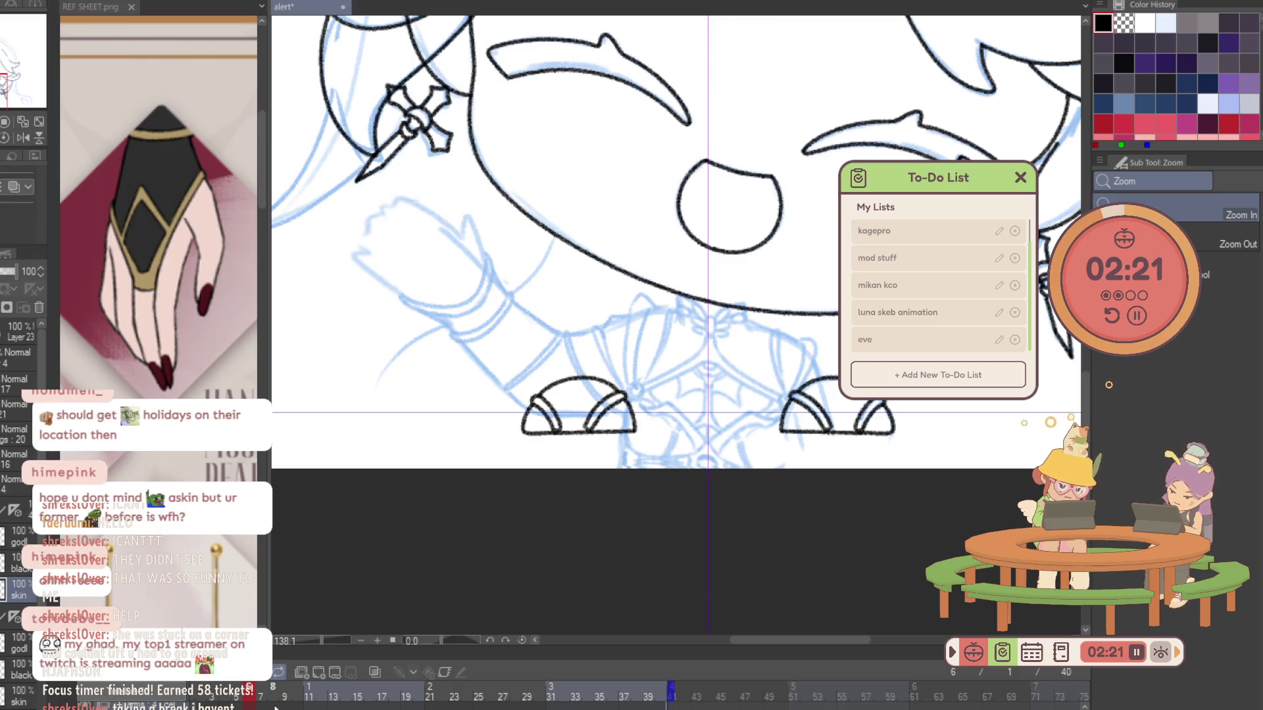
Undo the two shoe outlines on this frame and erase the left shoe's upper arcs on the layer above.
key(ctrl+z)
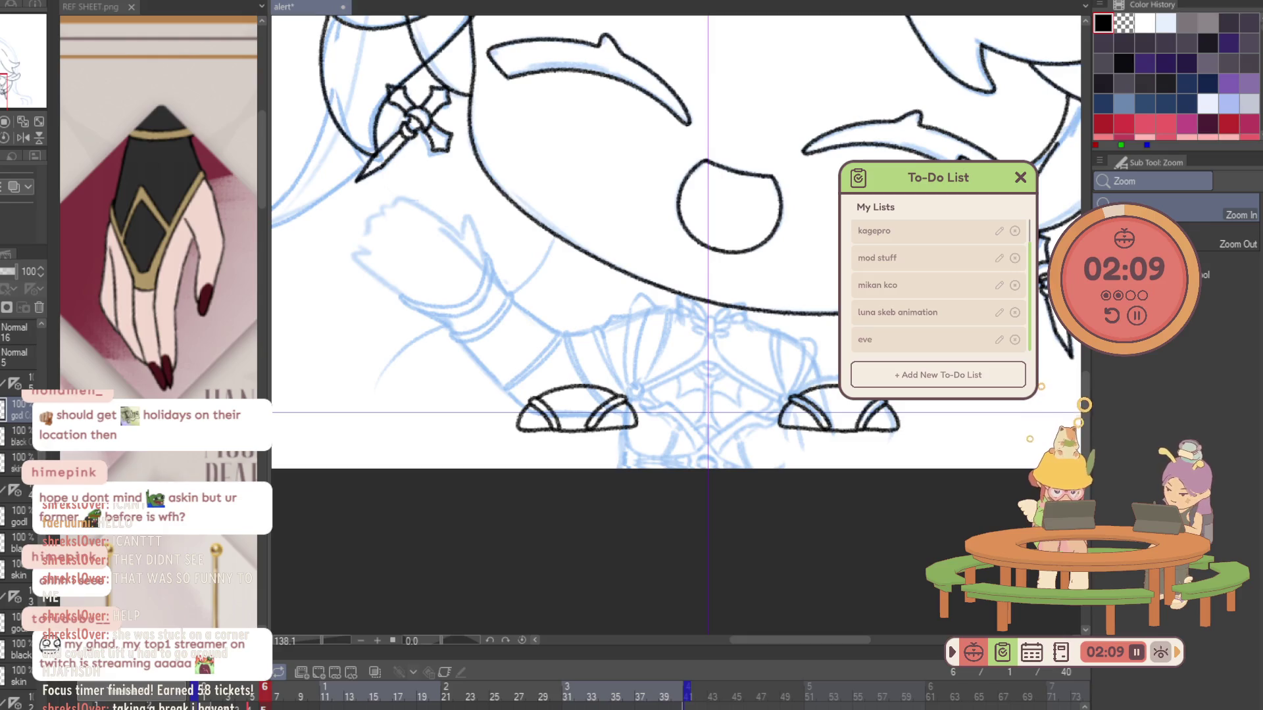
click(12, 386)
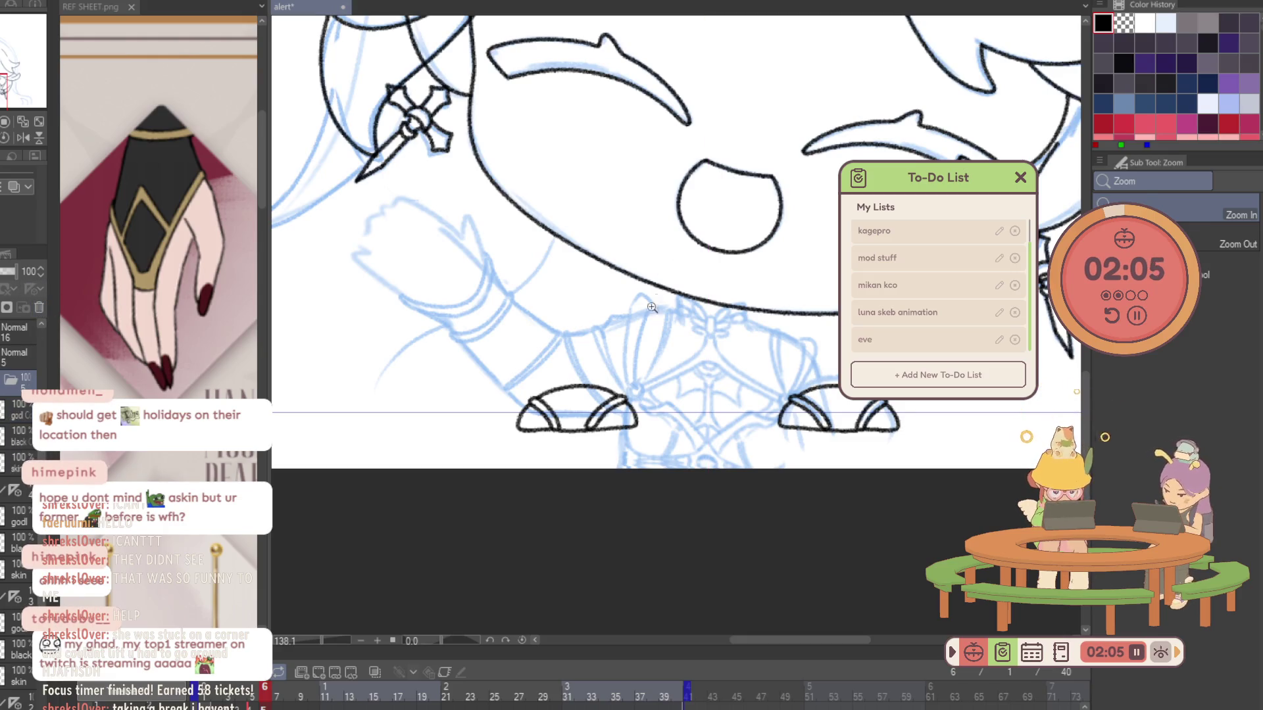
key(e)
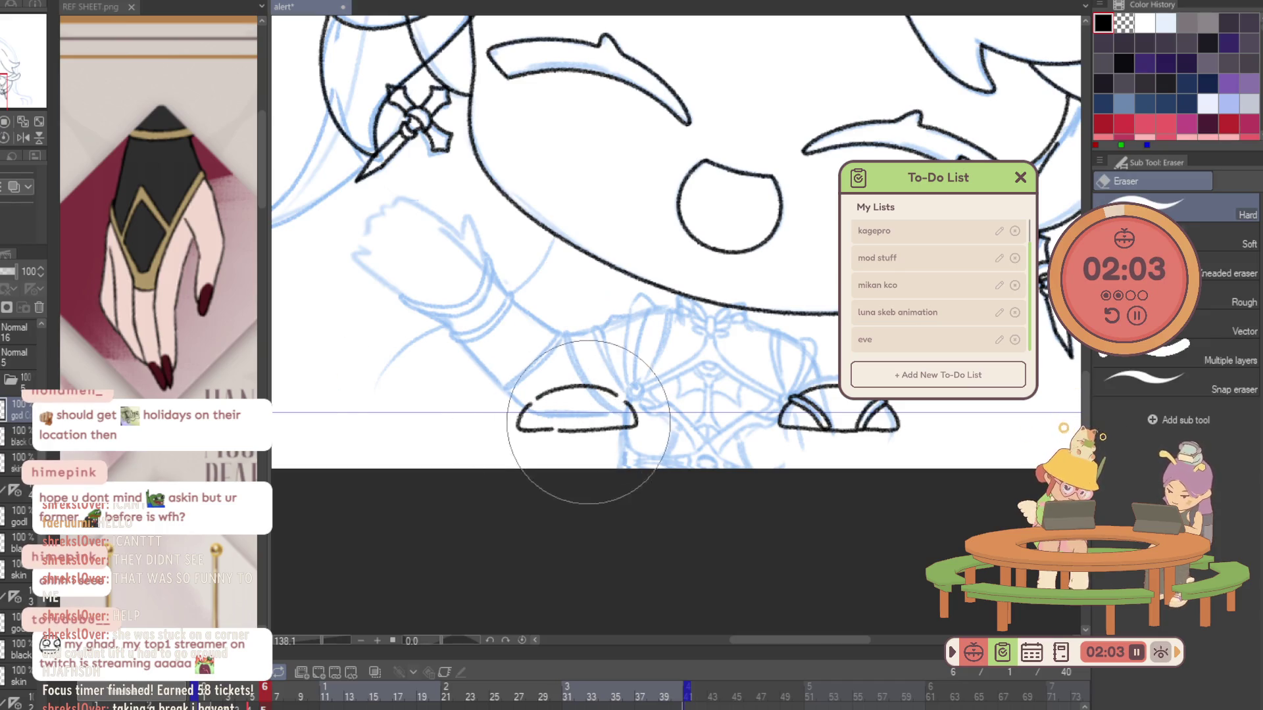
mouse_move(622, 400)
mouse_down()
mouse_move(509, 430)
mouse_move(606, 452)
mouse_up()
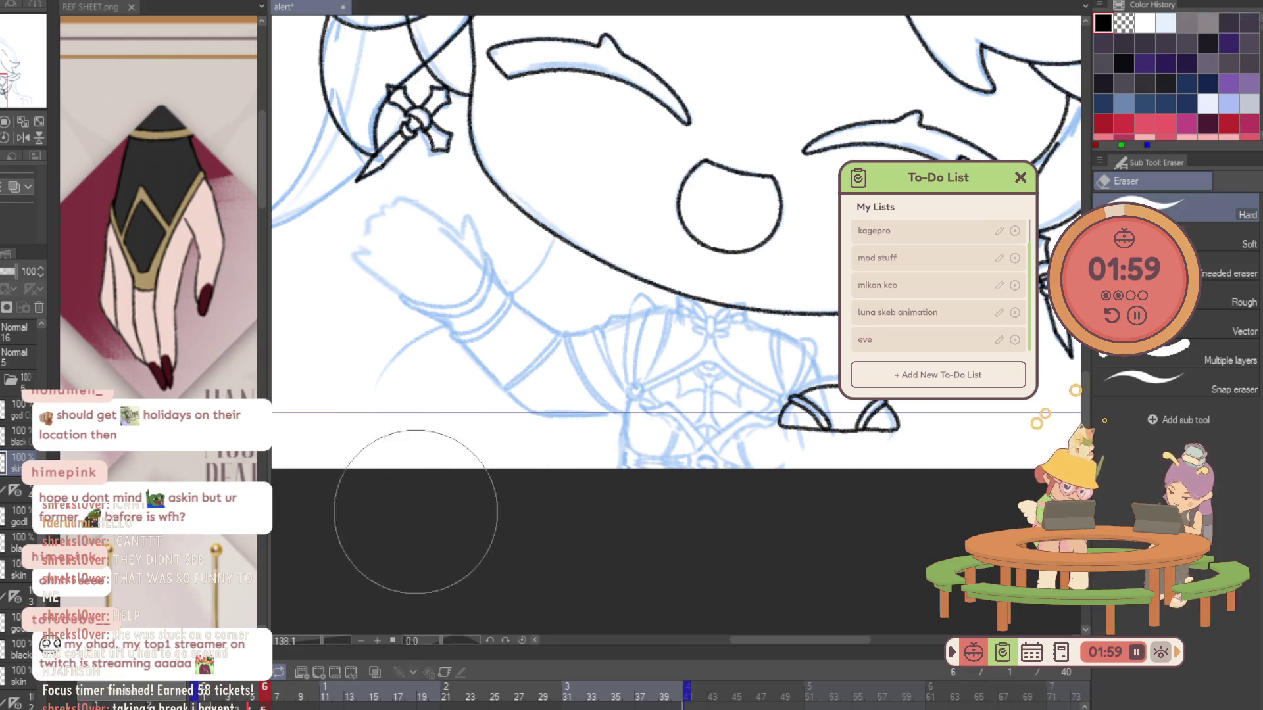
Focus the reference sheet and zoom in on the sketched raised arm.
click(158, 475)
scroll(158, 473, up, 3)
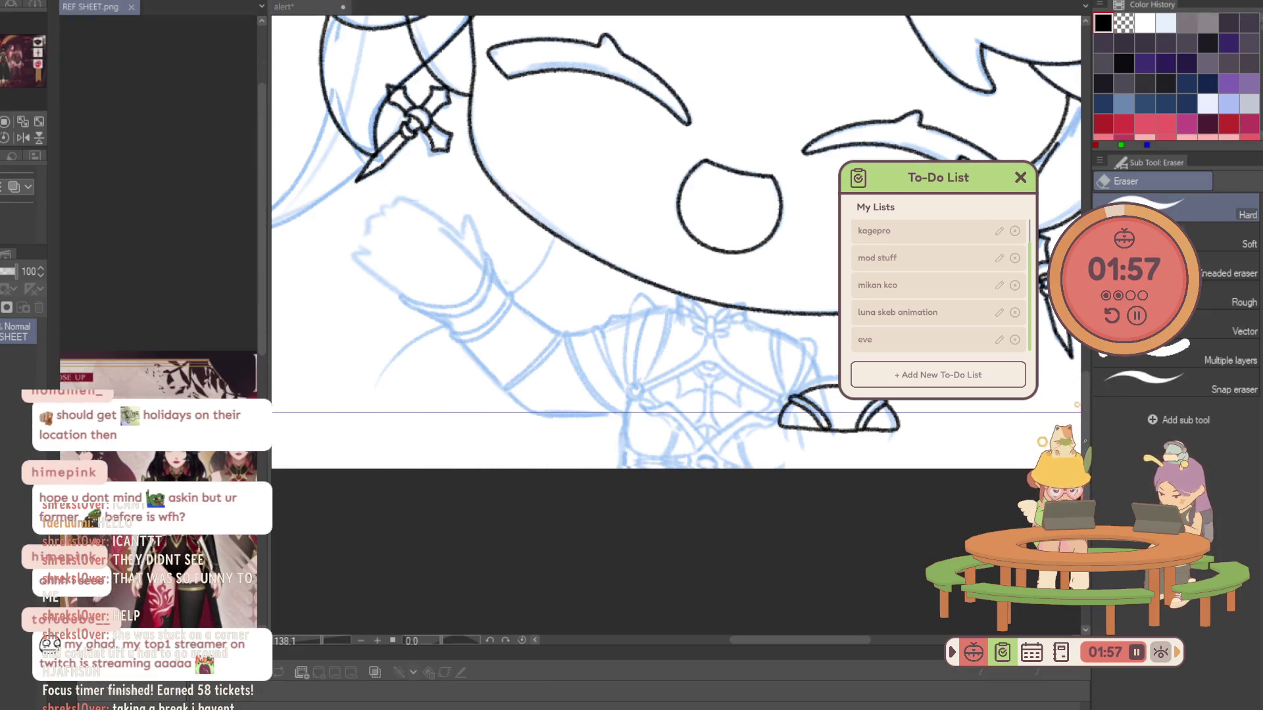
key(ctrl+space)
drag(500, 444, 446, 437)
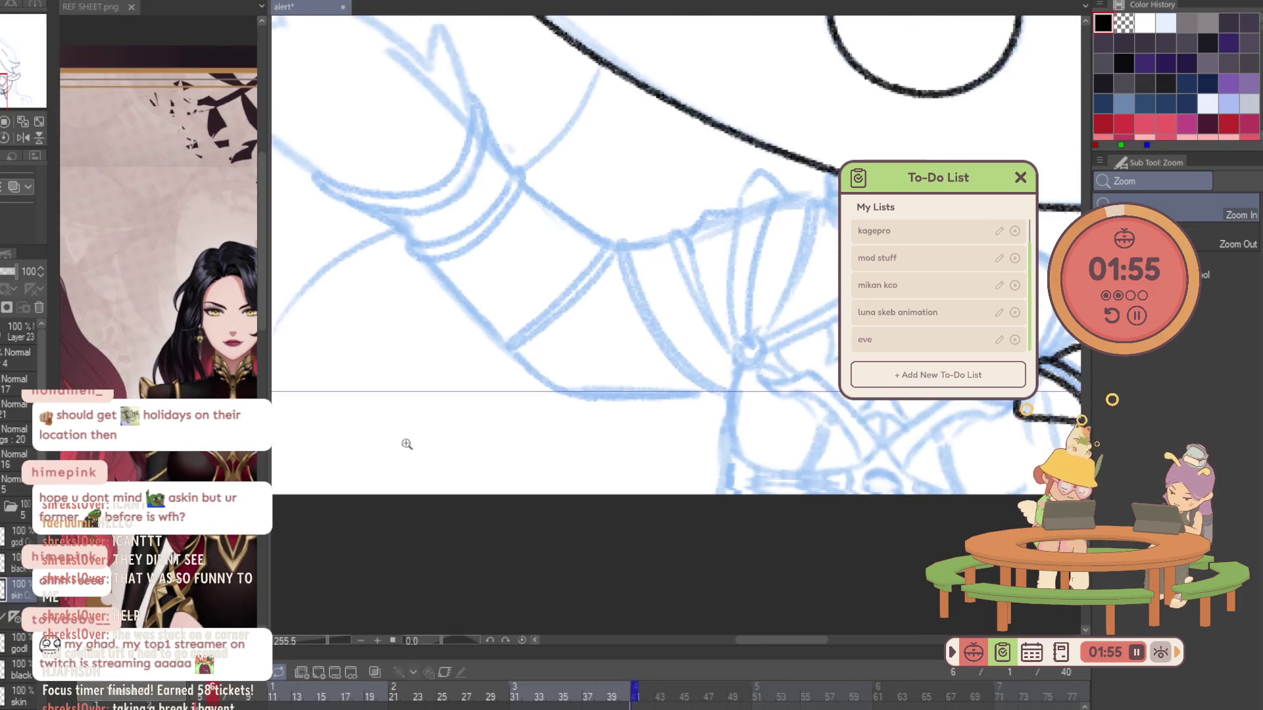
Tilt the canvas, zoom the reference and sketch in on the gloved hand, ready with the Pencil.
mouse_move(584, 214)
mouse_down()
mouse_move(737, 342)
mouse_move(303, 440)
mouse_up()
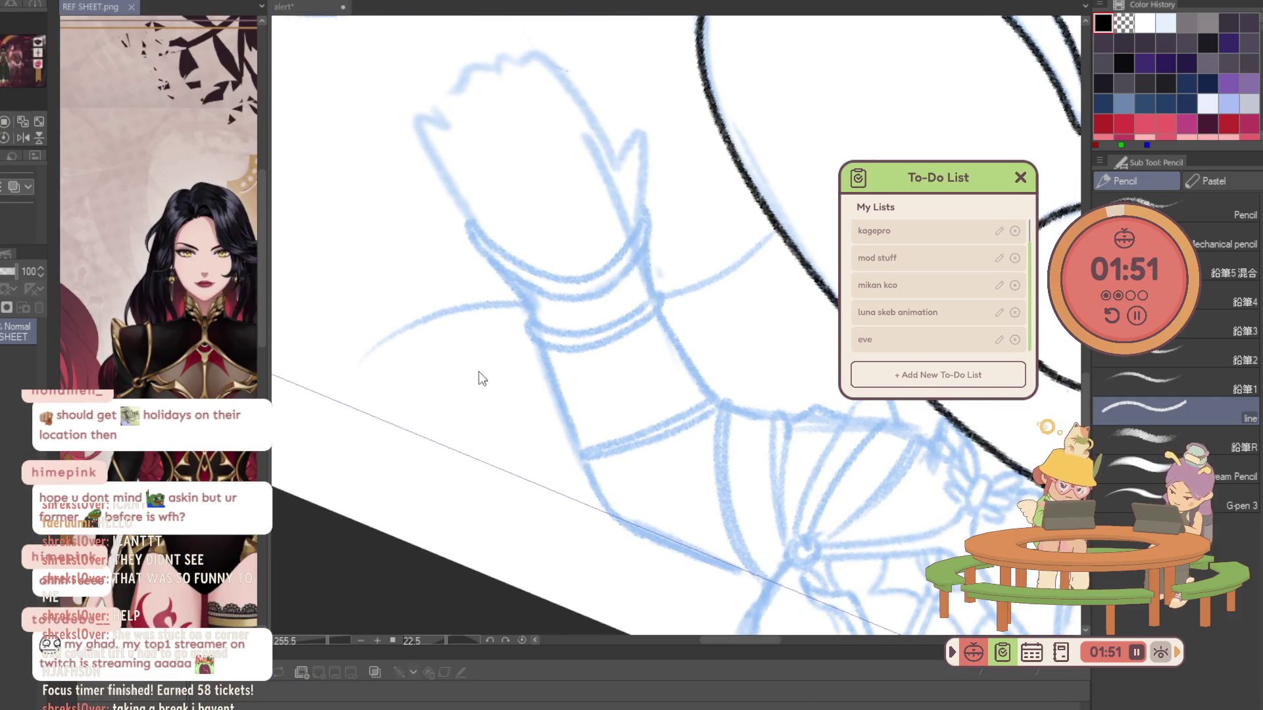
scroll(194, 478, down, 3)
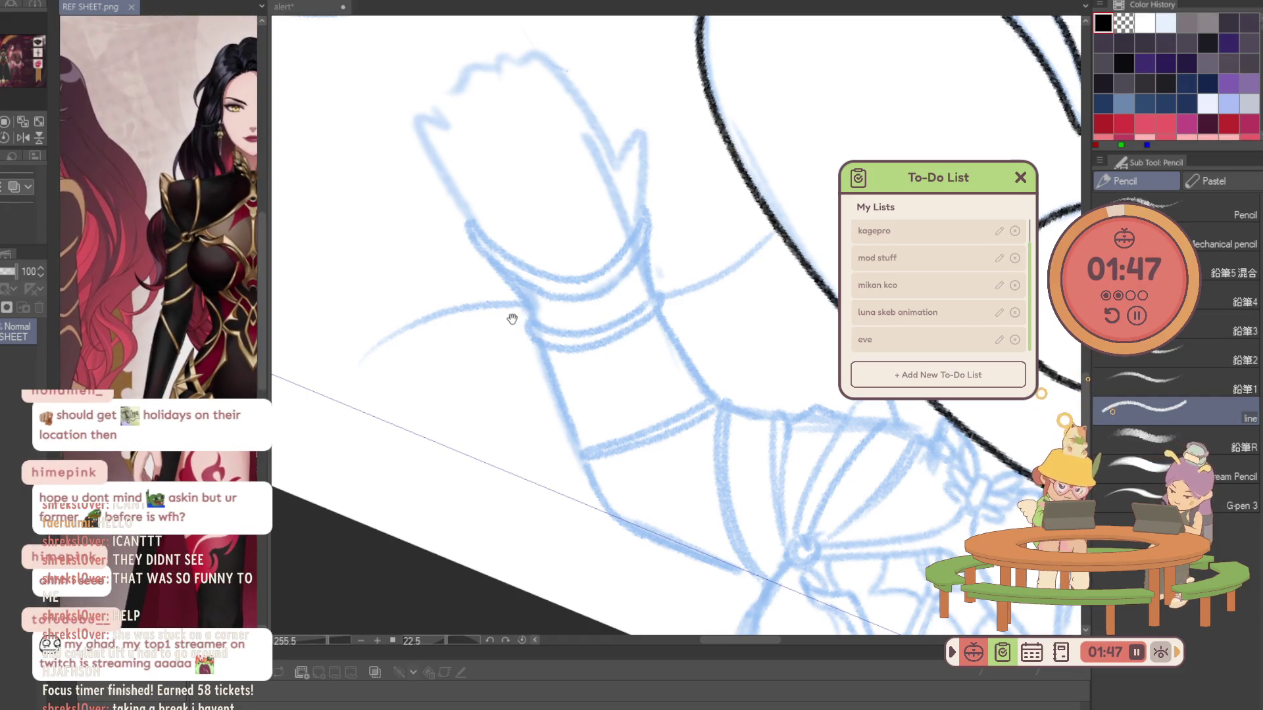
key(/)
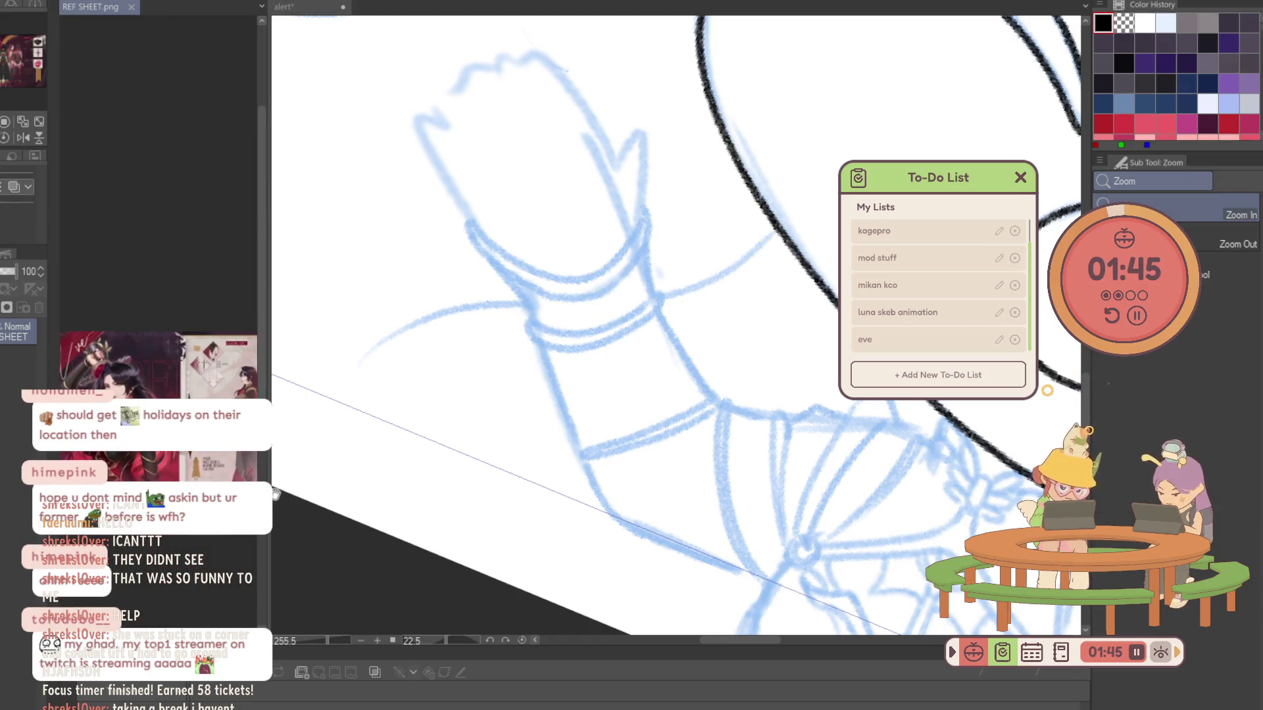
click(211, 394)
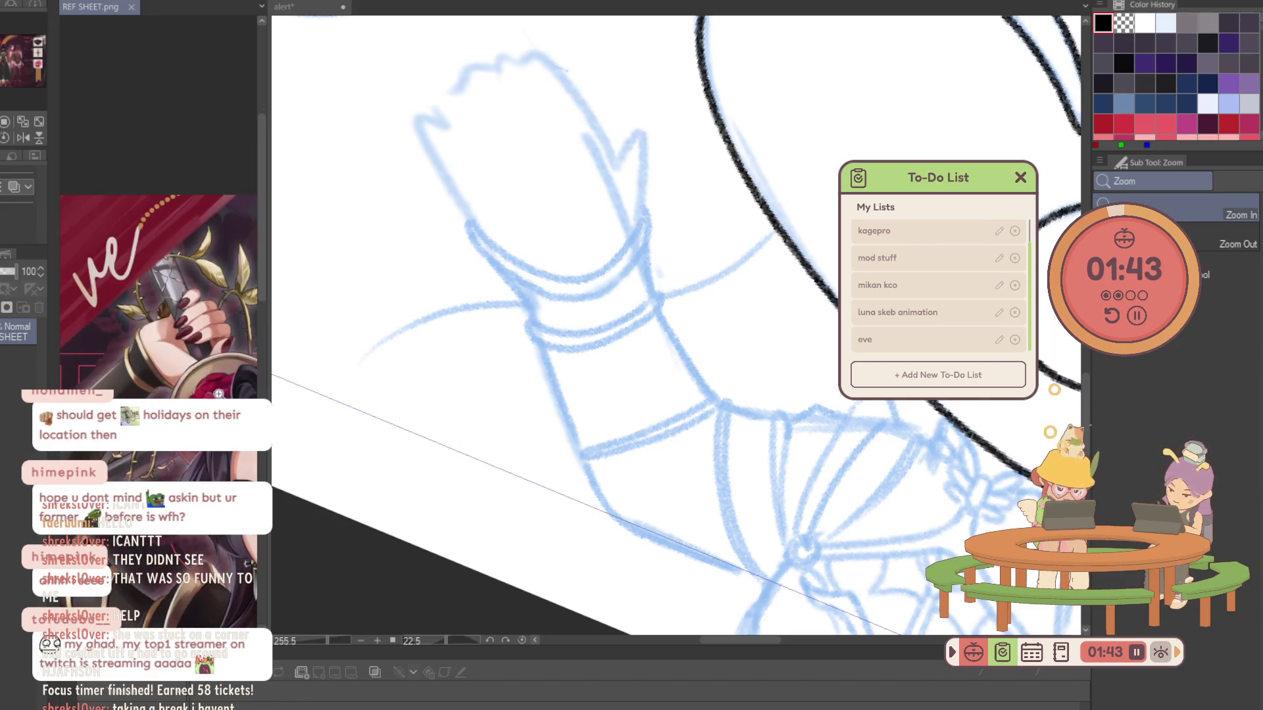
click(325, 219)
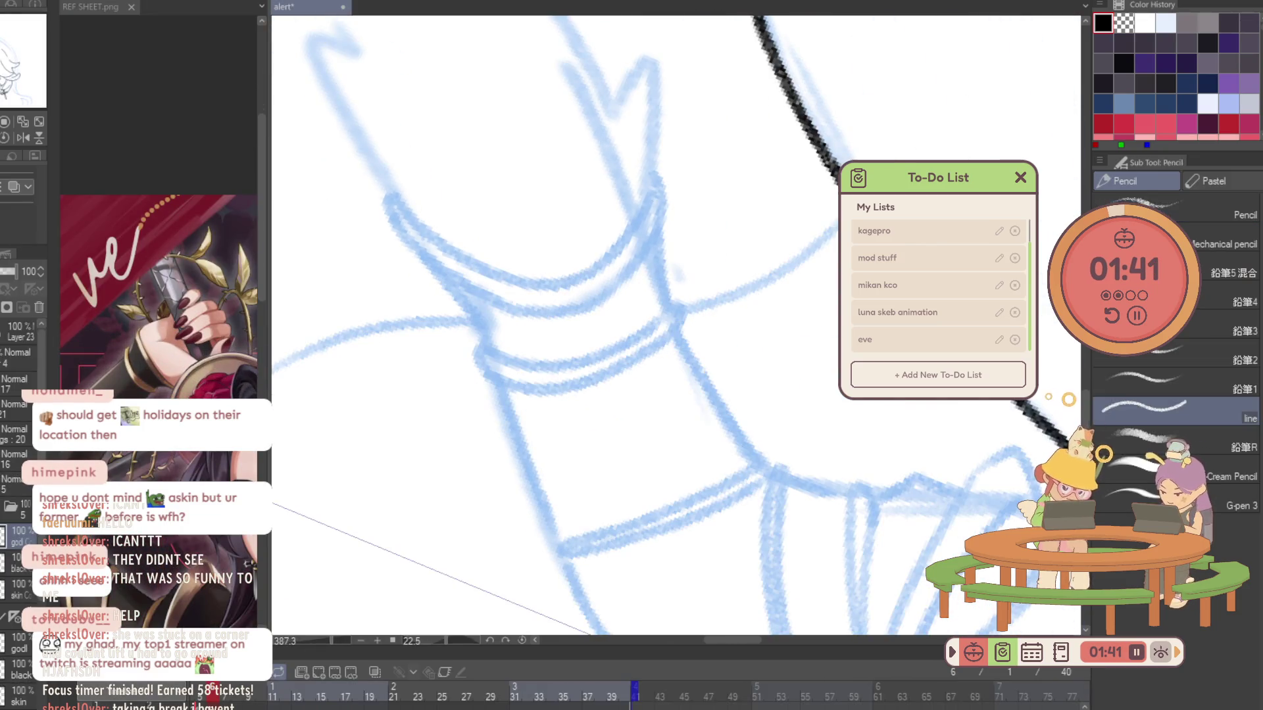
key(p)
drag(572, 122, 661, 260)
Ink the glove's left side, fingers and lower edge in black.
mouse_move(484, 342)
mouse_down()
mouse_move(399, 194)
mouse_move(480, 210)
mouse_move(454, 153)
mouse_move(474, 120)
mouse_move(542, 123)
mouse_move(581, 175)
mouse_move(521, 168)
mouse_move(532, 190)
mouse_move(563, 114)
mouse_move(597, 81)
mouse_move(693, 240)
mouse_move(756, 187)
mouse_move(738, 307)
mouse_up()
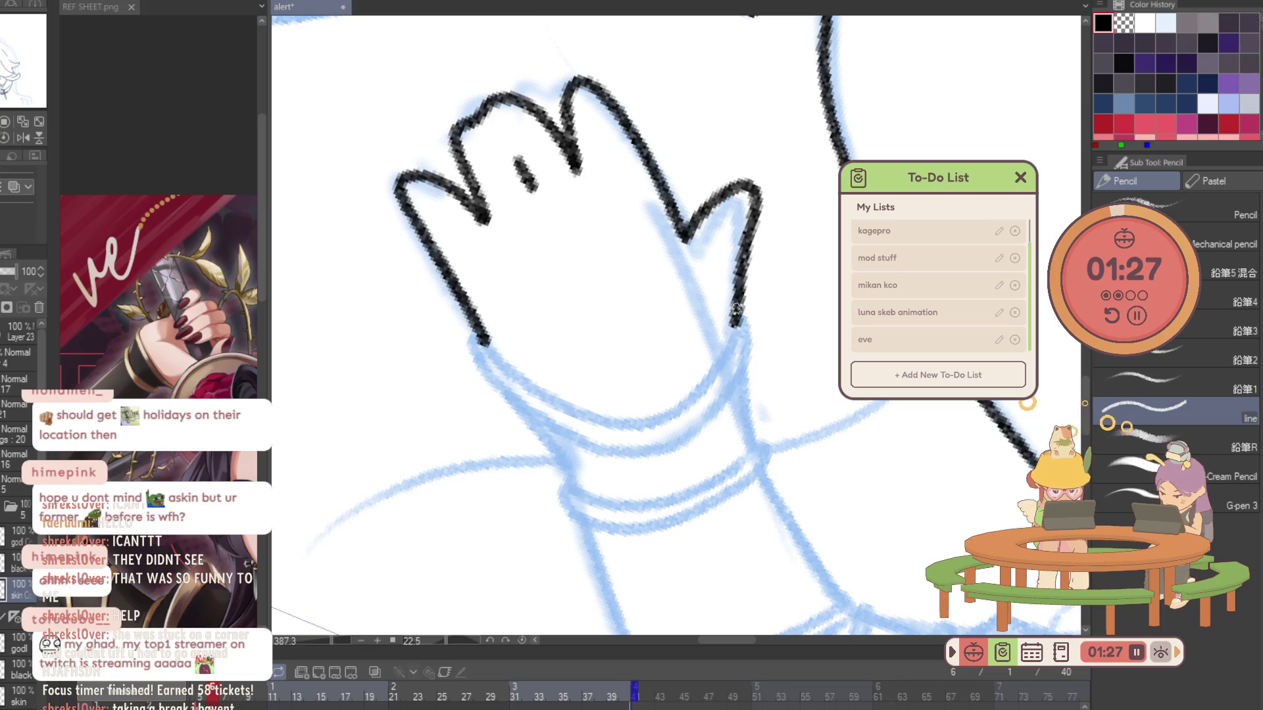
mouse_move(481, 341)
mouse_down()
mouse_move(668, 419)
mouse_move(734, 326)
mouse_up()
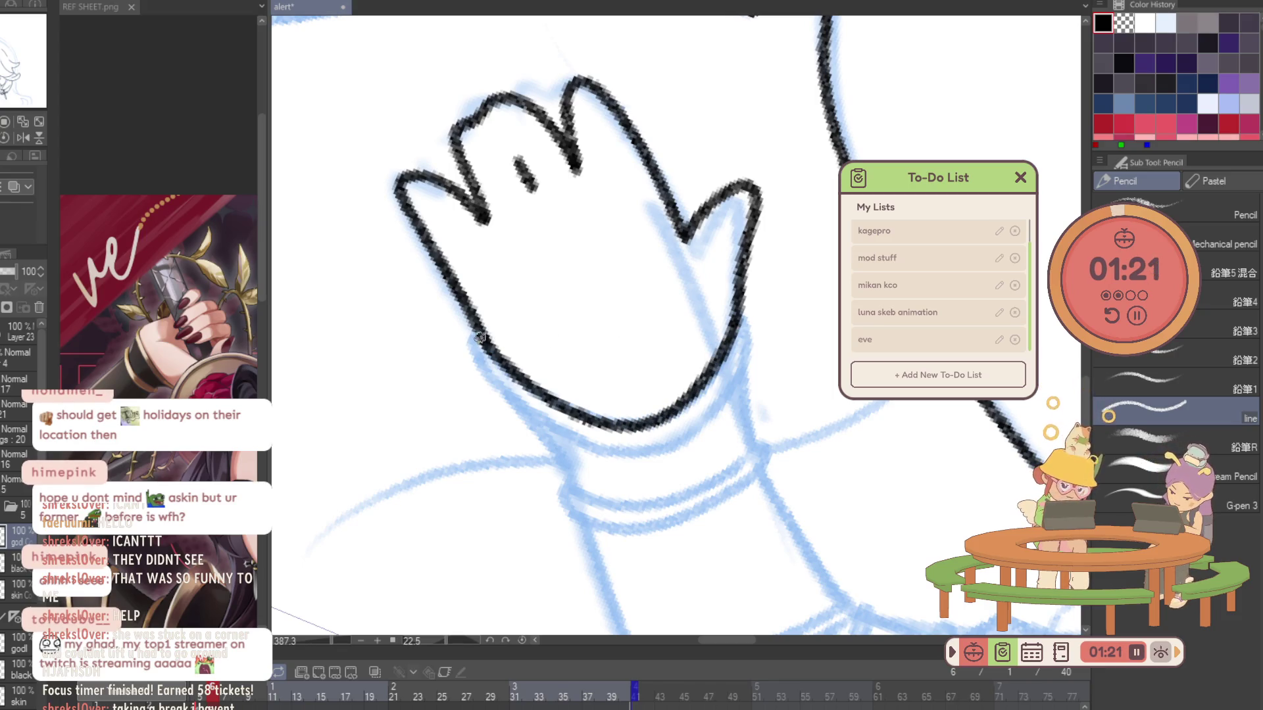
mouse_move(476, 334)
mouse_down()
mouse_move(551, 426)
mouse_move(631, 456)
mouse_move(691, 430)
mouse_move(728, 391)
mouse_move(746, 348)
mouse_move(734, 317)
mouse_up()
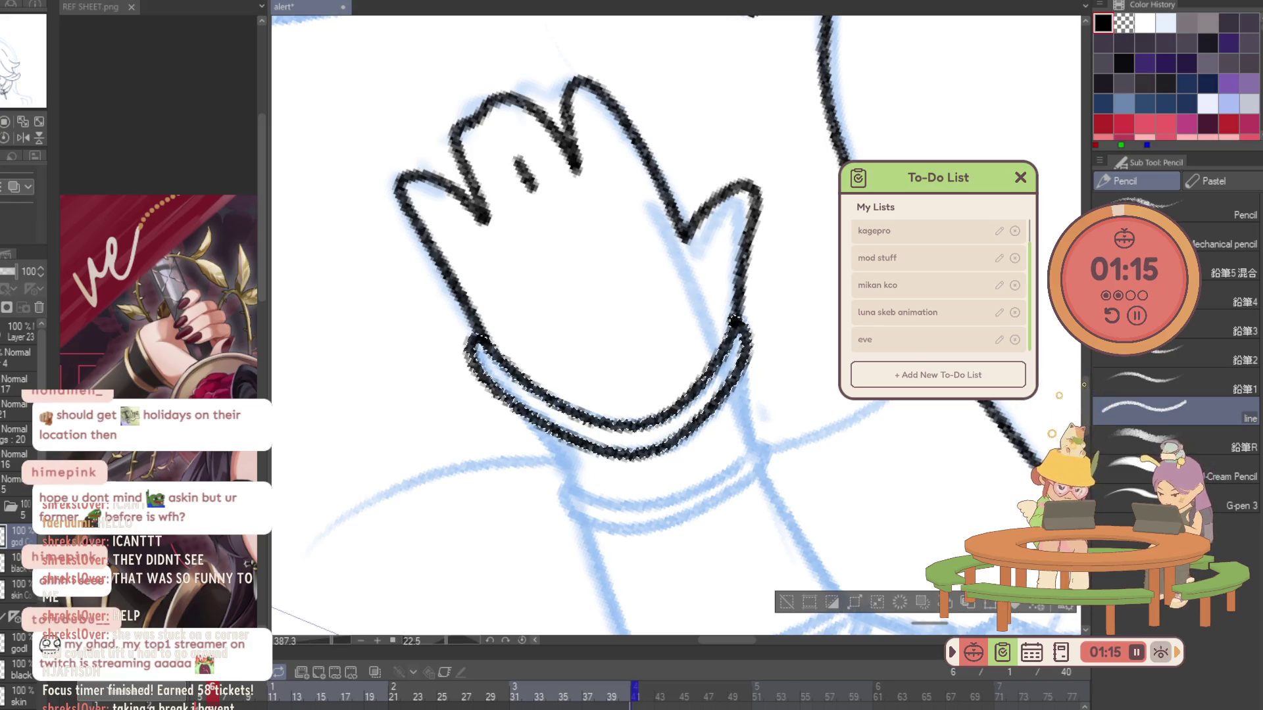
Draw the two parallel-lined wrist bands on the forearm, redoing the first band line.
mouse_move(578, 496)
mouse_down()
mouse_move(622, 511)
mouse_move(693, 494)
mouse_move(745, 457)
mouse_up()
key(ctrl+z)
mouse_move(576, 490)
mouse_down()
mouse_move(651, 505)
mouse_move(756, 446)
mouse_up()
mouse_move(568, 490)
mouse_down()
mouse_move(612, 532)
mouse_move(681, 525)
mouse_move(762, 469)
mouse_move(688, 273)
mouse_up()
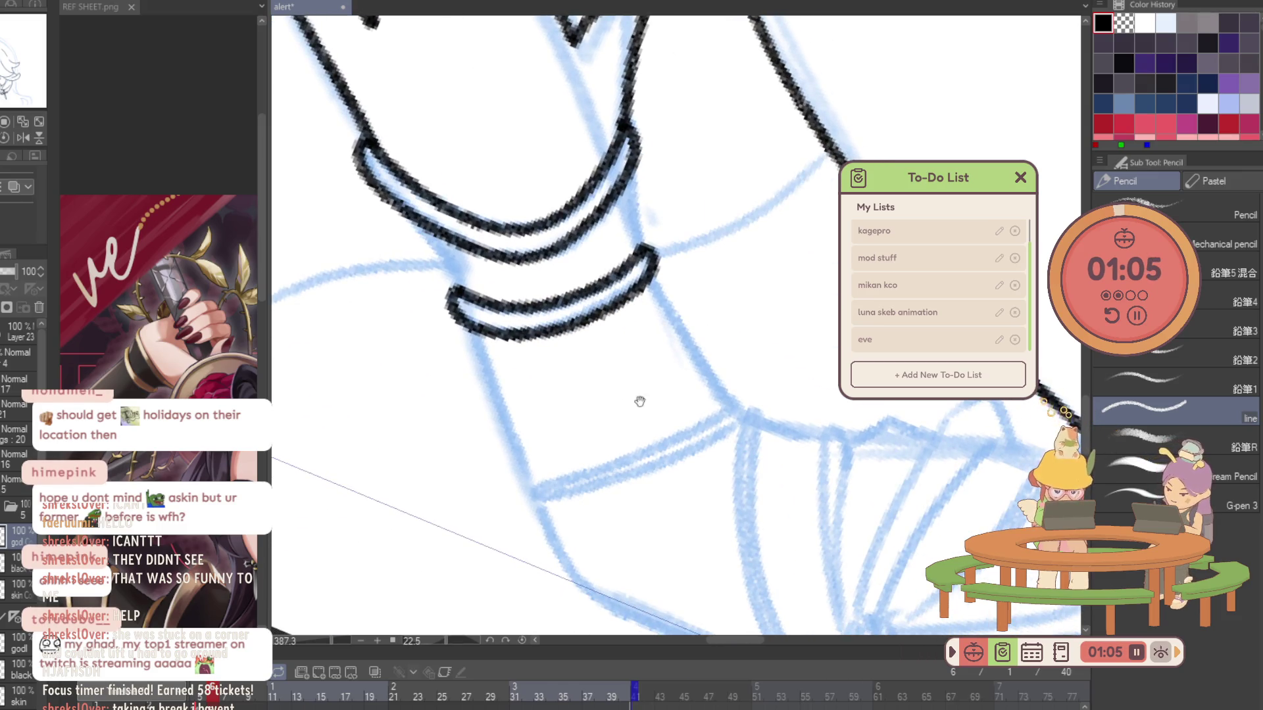
mouse_move(526, 488)
mouse_down()
mouse_move(677, 442)
mouse_move(734, 405)
mouse_up()
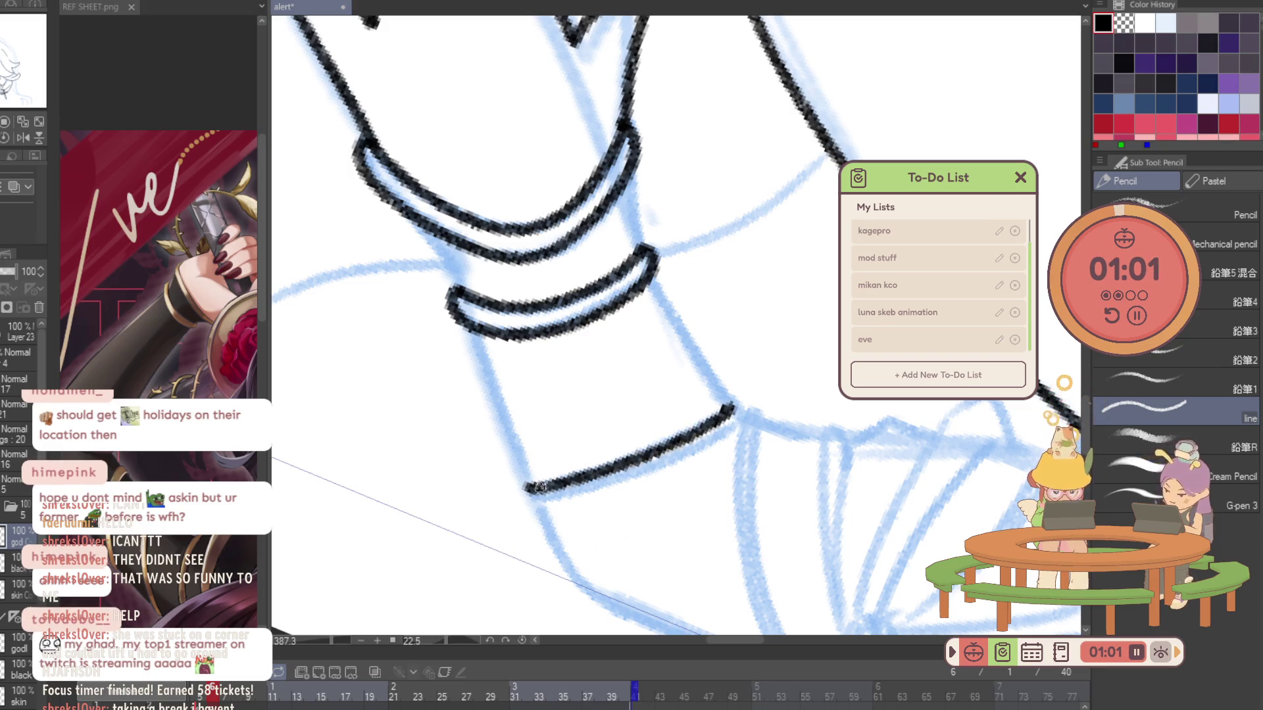
mouse_move(527, 491)
mouse_down()
mouse_move(563, 505)
mouse_move(633, 485)
mouse_move(732, 432)
mouse_move(644, 281)
mouse_move(636, 395)
mouse_move(663, 508)
mouse_move(696, 548)
mouse_up()
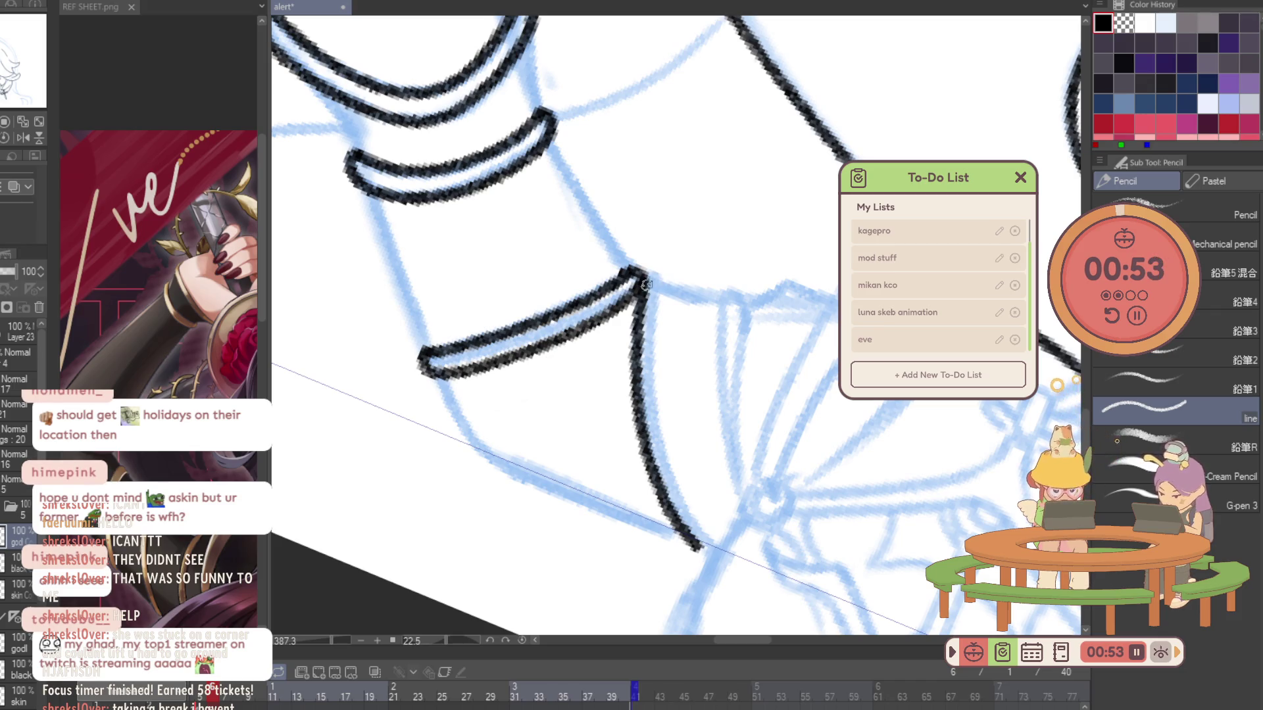
Attempt the sleeve band's side edge twice, undoing the misplaced strokes.
mouse_move(662, 281)
mouse_down()
mouse_move(660, 385)
mouse_move(697, 505)
mouse_up()
key(ctrl+z)
mouse_move(661, 283)
mouse_down()
mouse_move(660, 375)
mouse_move(684, 491)
mouse_move(660, 339)
mouse_move(660, 449)
mouse_move(659, 355)
mouse_move(661, 439)
mouse_move(713, 533)
mouse_up()
key(ctrl+z)
key(ctrl+z)
scroll(723, 424, down, 2)
scroll(769, 353, down, 1)
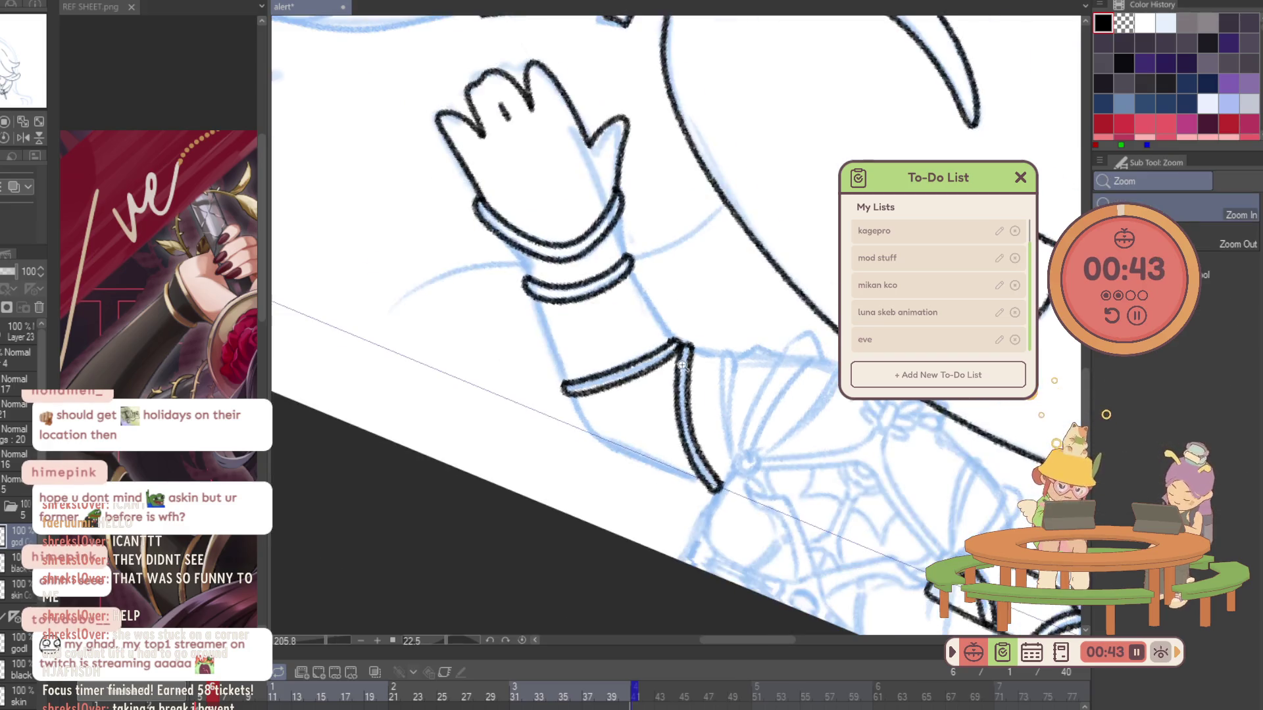
scroll(734, 410, up, 2)
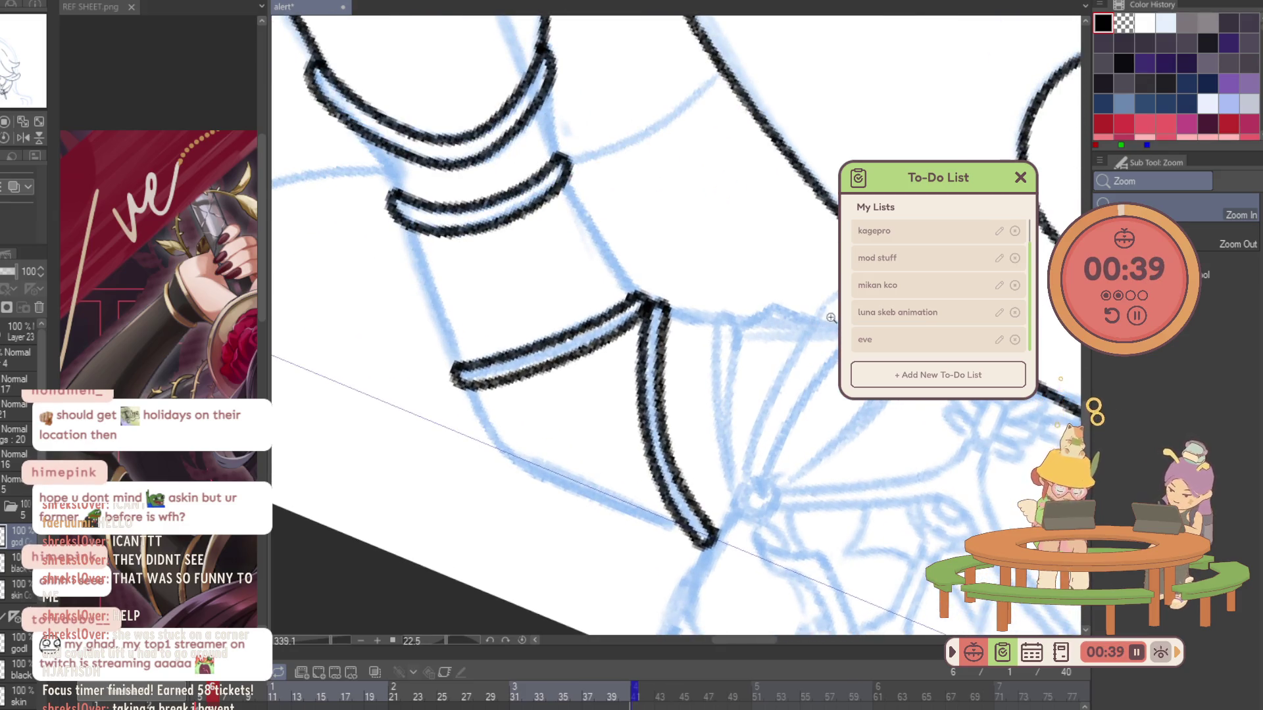
Ink the sleeve's left edge between the bands and its right edge line downward.
key(p)
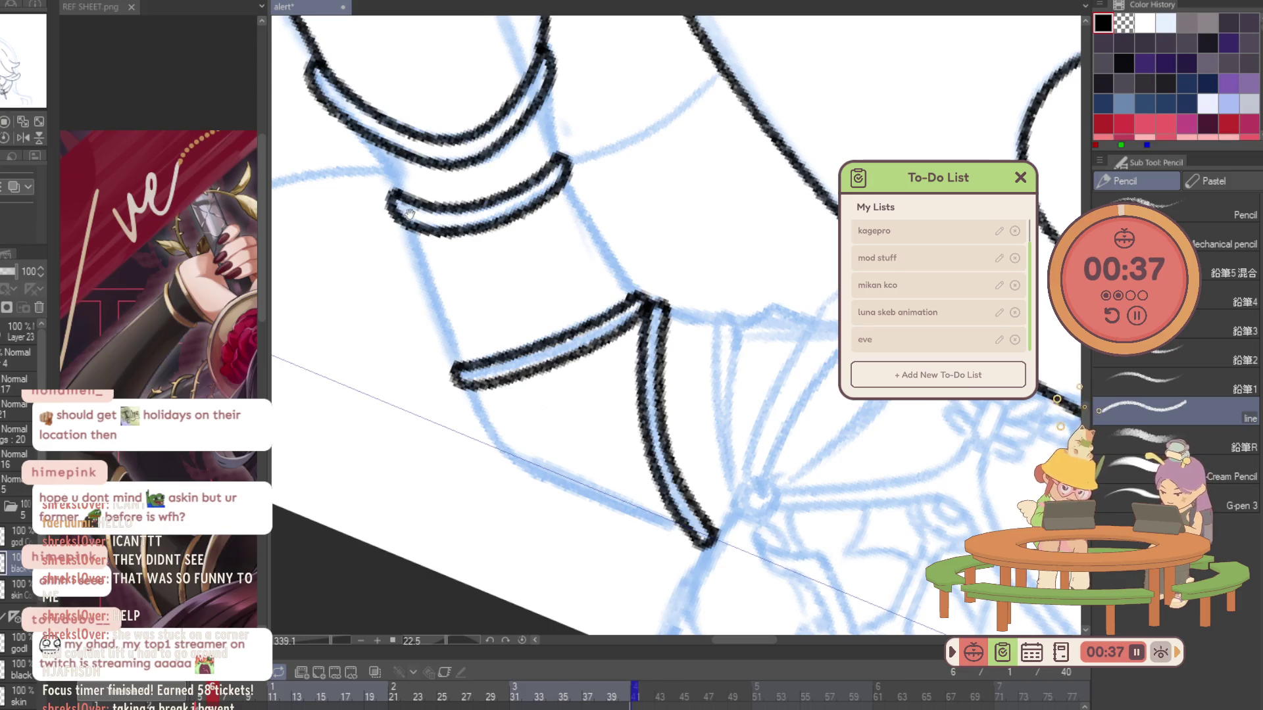
drag(406, 211, 429, 258)
mouse_move(391, 190)
mouse_down()
mouse_move(460, 313)
mouse_move(494, 426)
mouse_move(460, 340)
mouse_move(598, 491)
mouse_move(661, 512)
mouse_up()
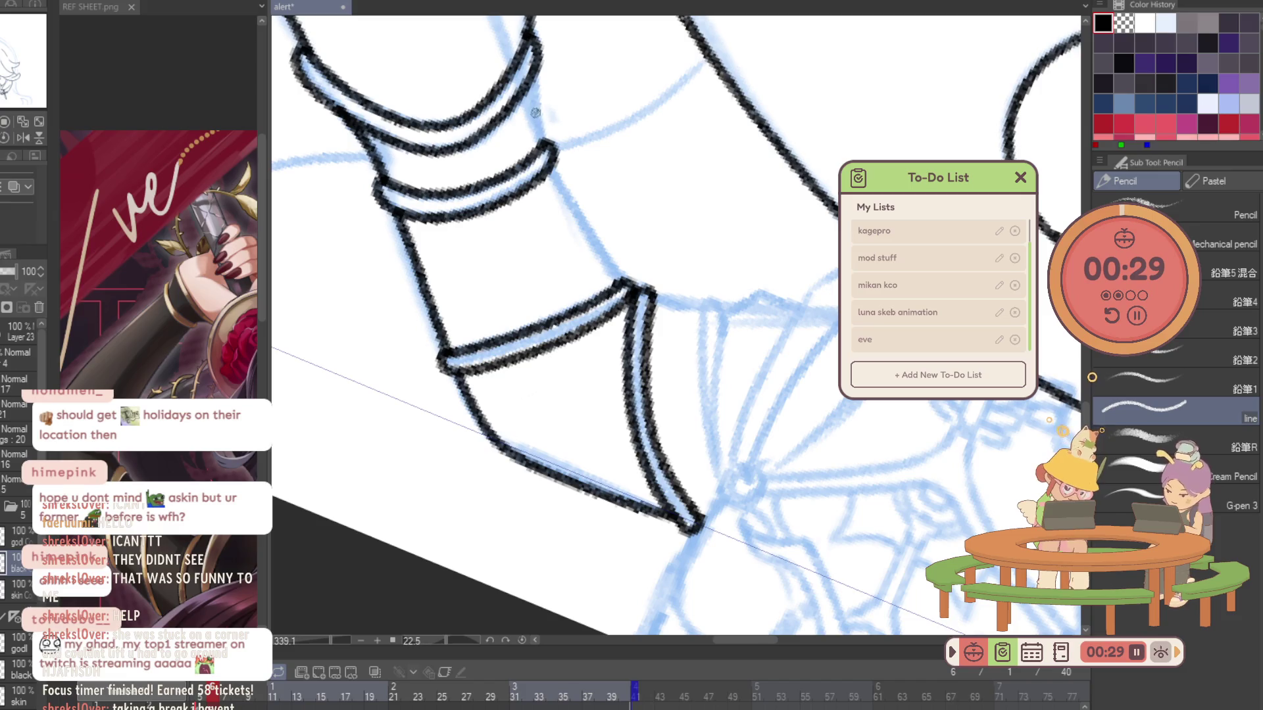
drag(532, 75, 535, 96)
mouse_move(542, 140)
mouse_down()
mouse_move(558, 192)
mouse_move(615, 269)
mouse_up()
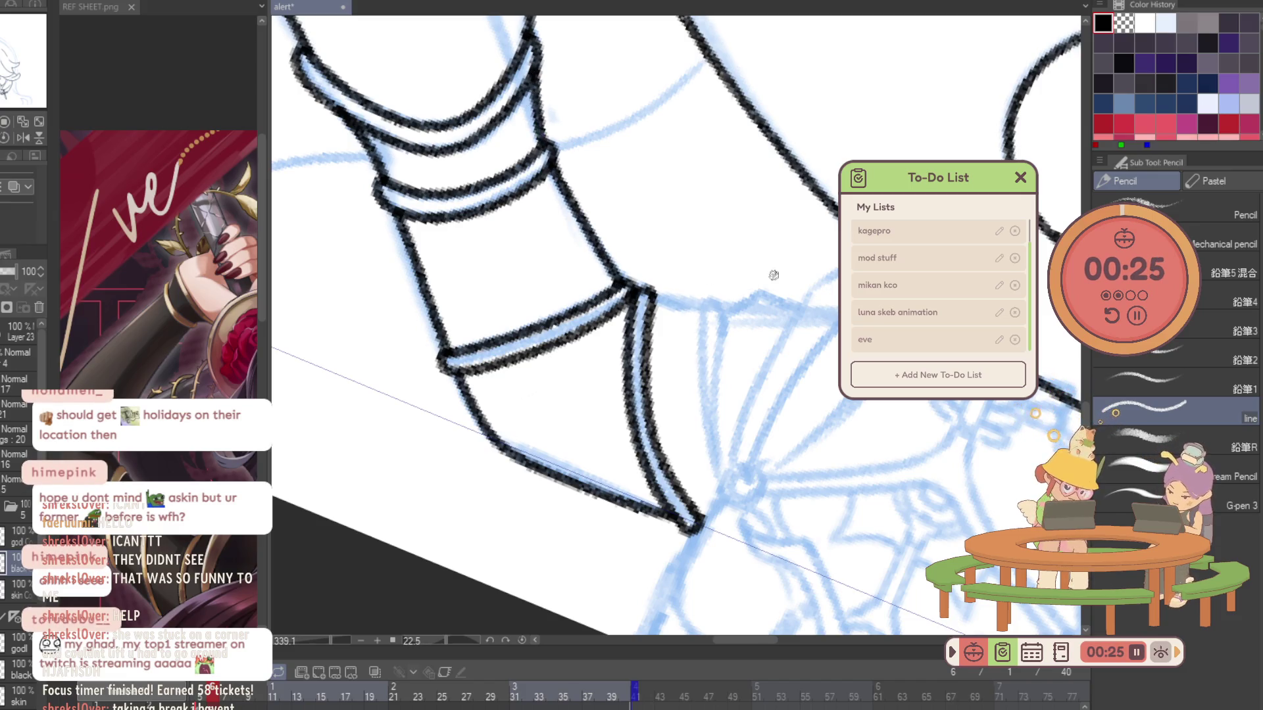
Zoom out and back in on the sleeve corner to check the whole arm's lineart.
mouse_move(702, 312)
mouse_down()
mouse_move(631, 315)
mouse_move(723, 384)
mouse_up()
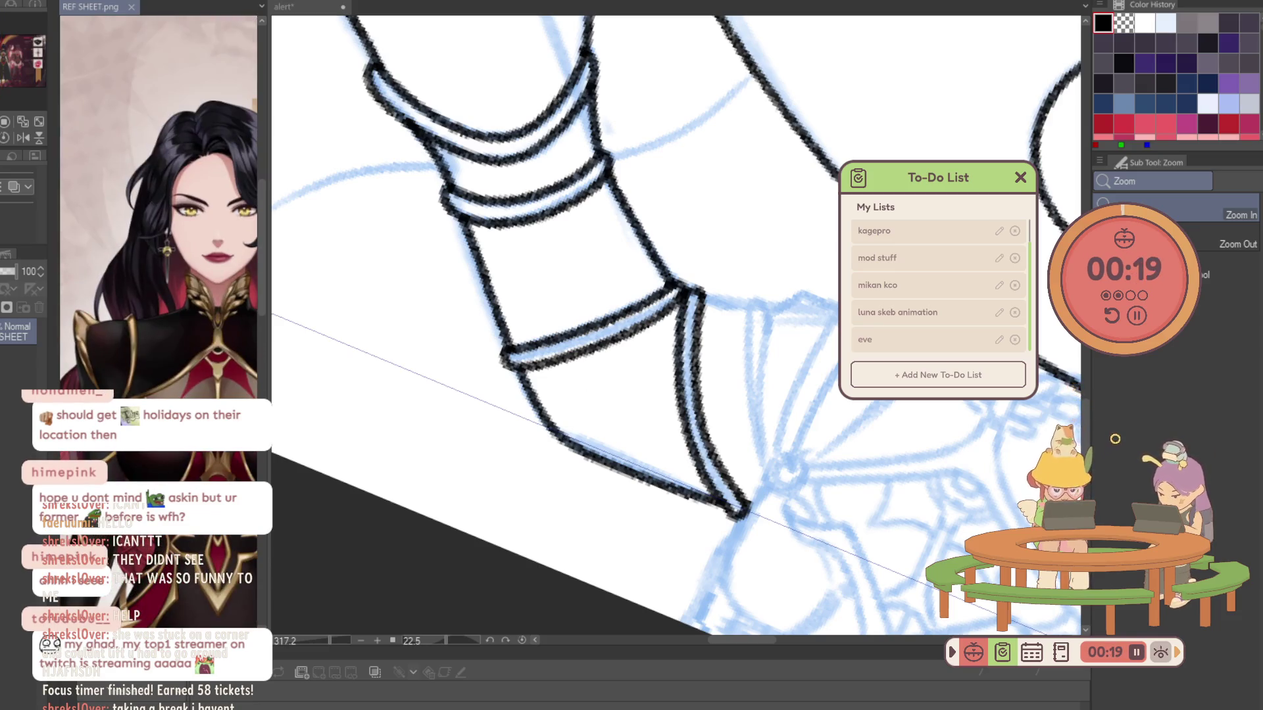
drag(692, 434, 721, 454)
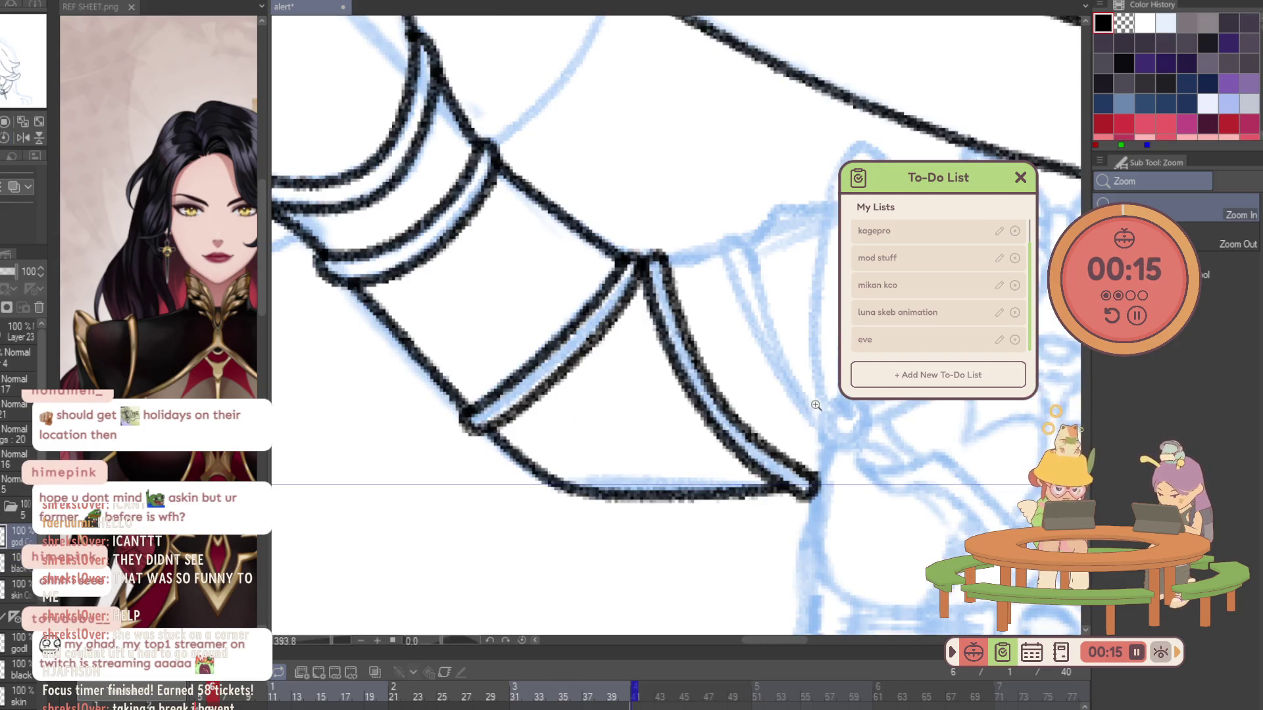
key(p)
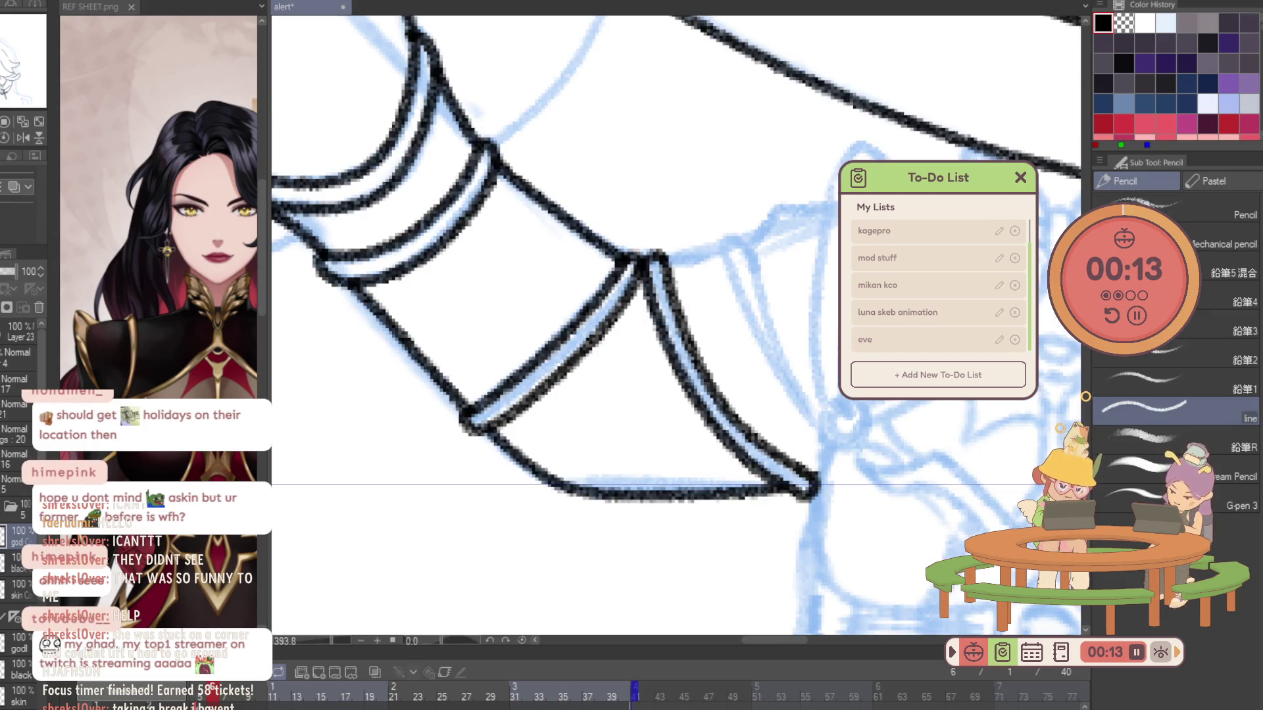
alt+click(781, 409)
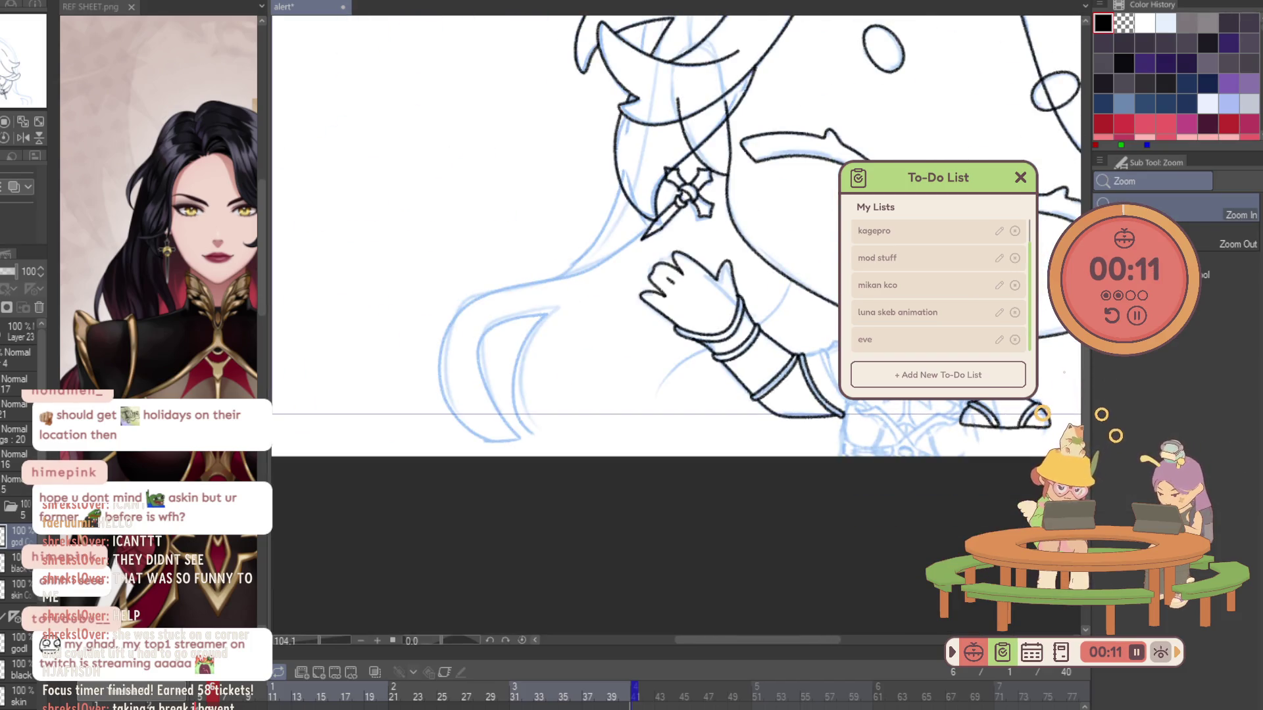
ctrl+click(773, 298)
ctrl+click(690, 310)
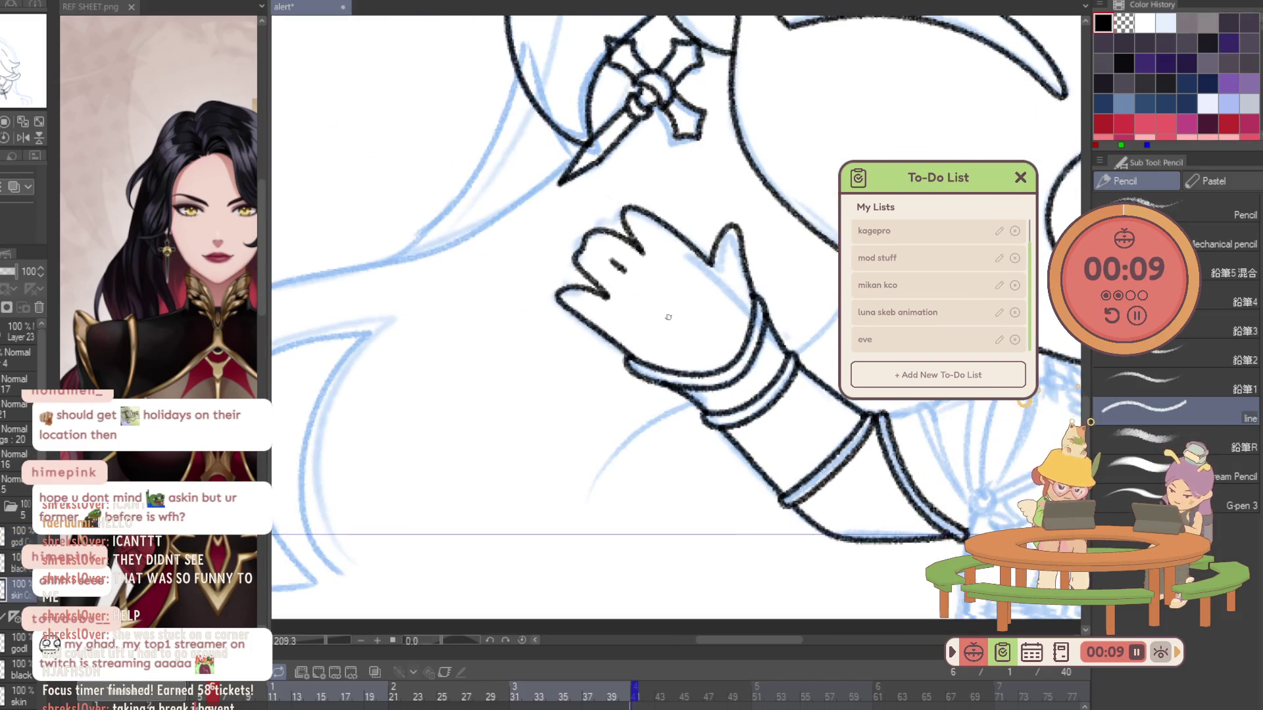
alt+click(874, 352)
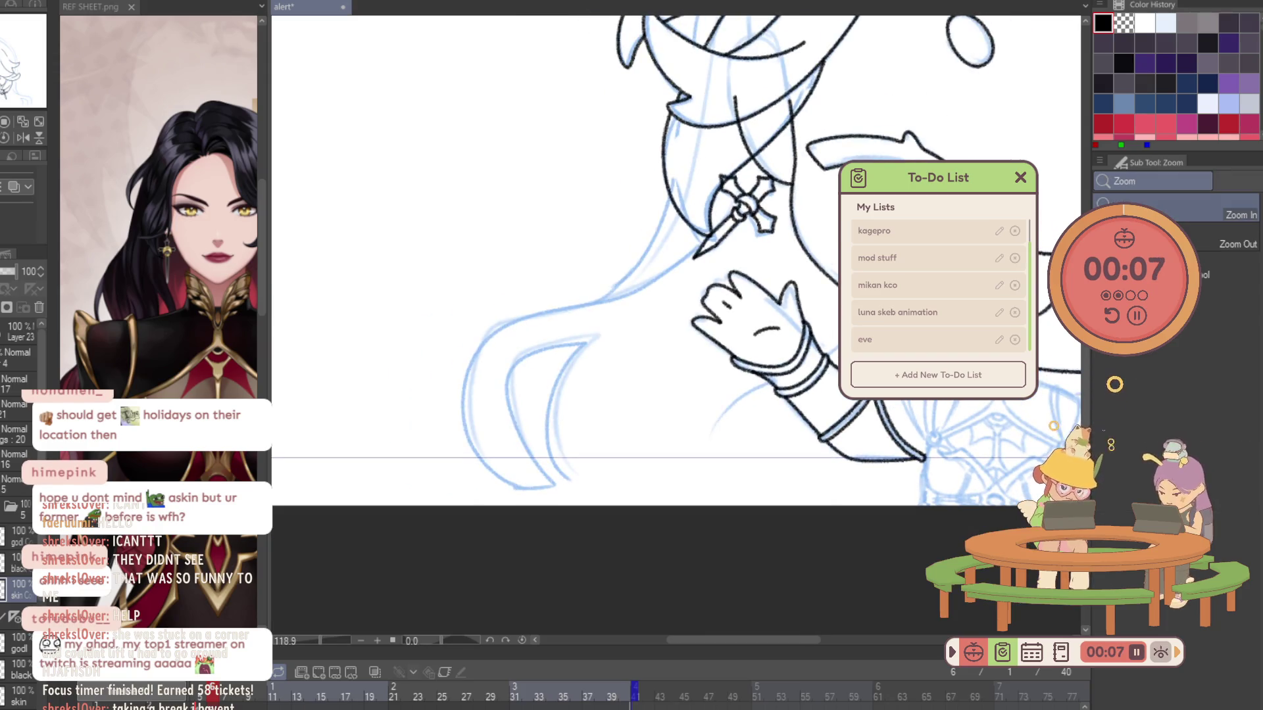
ctrl+click(702, 261)
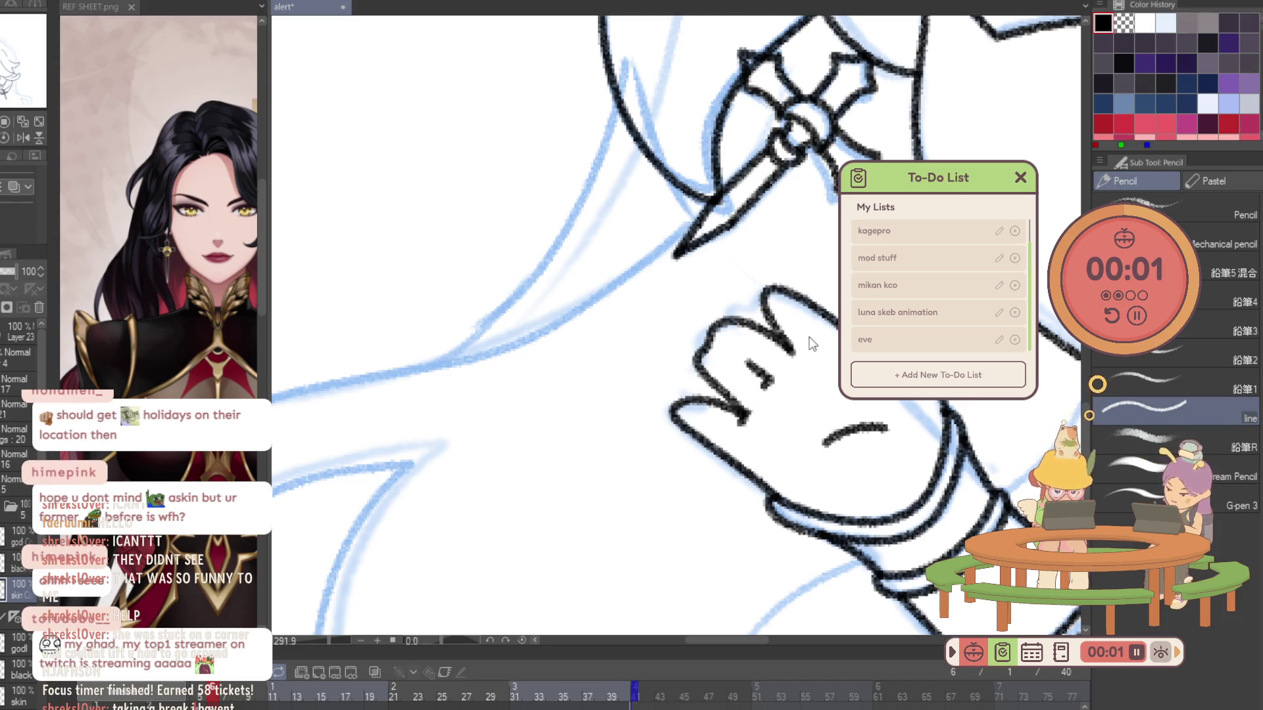
drag(1092, 409, 1040, 441)
drag(884, 305, 533, 265)
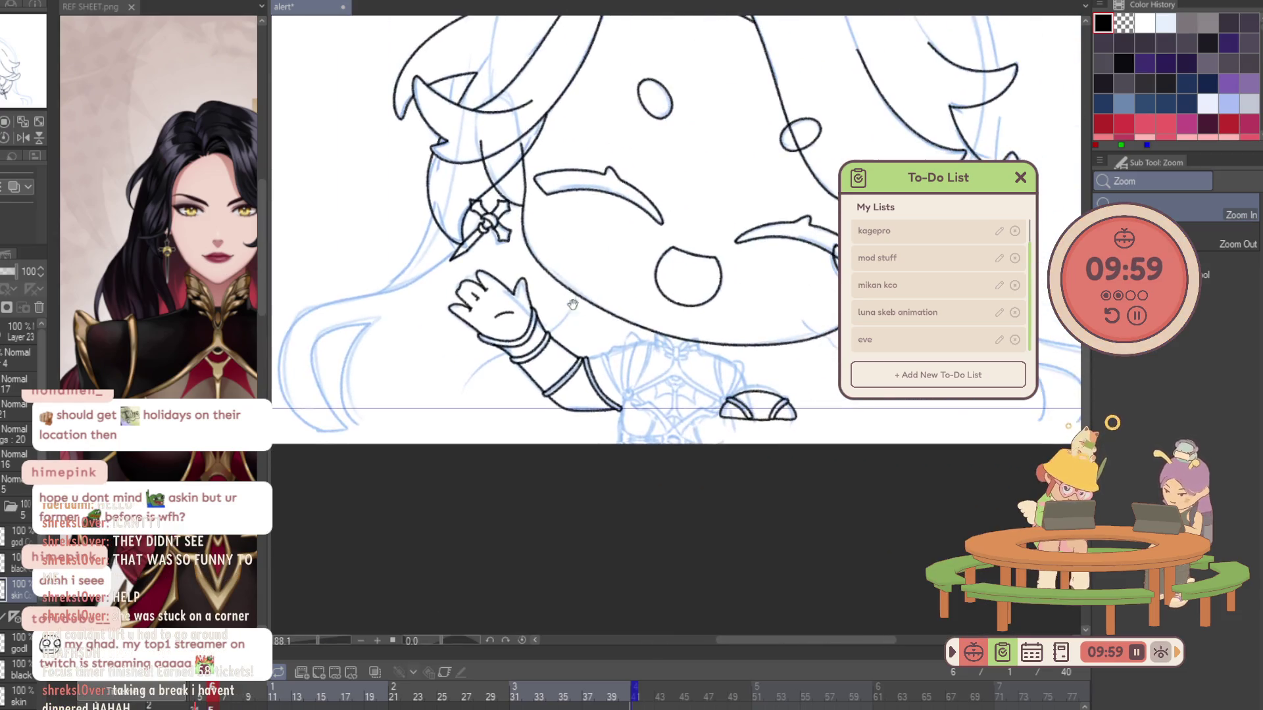
key(ctrl+s)
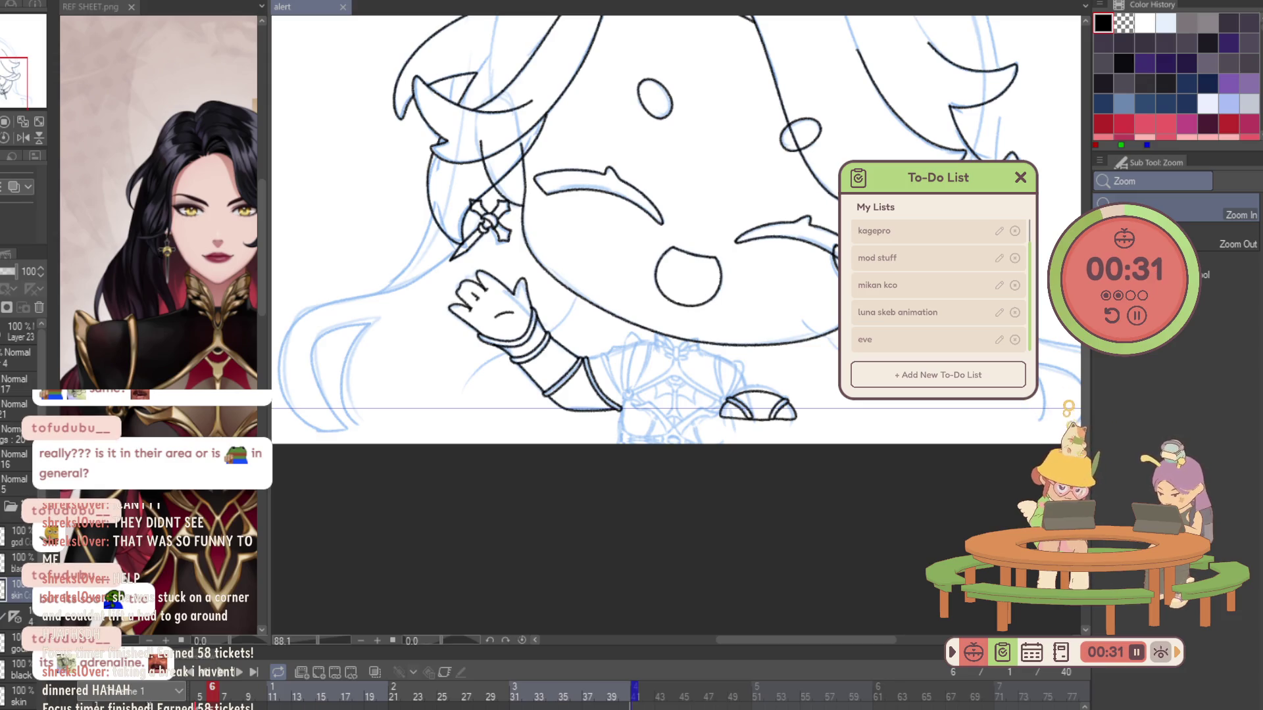
scroll(568, 447, up, 2)
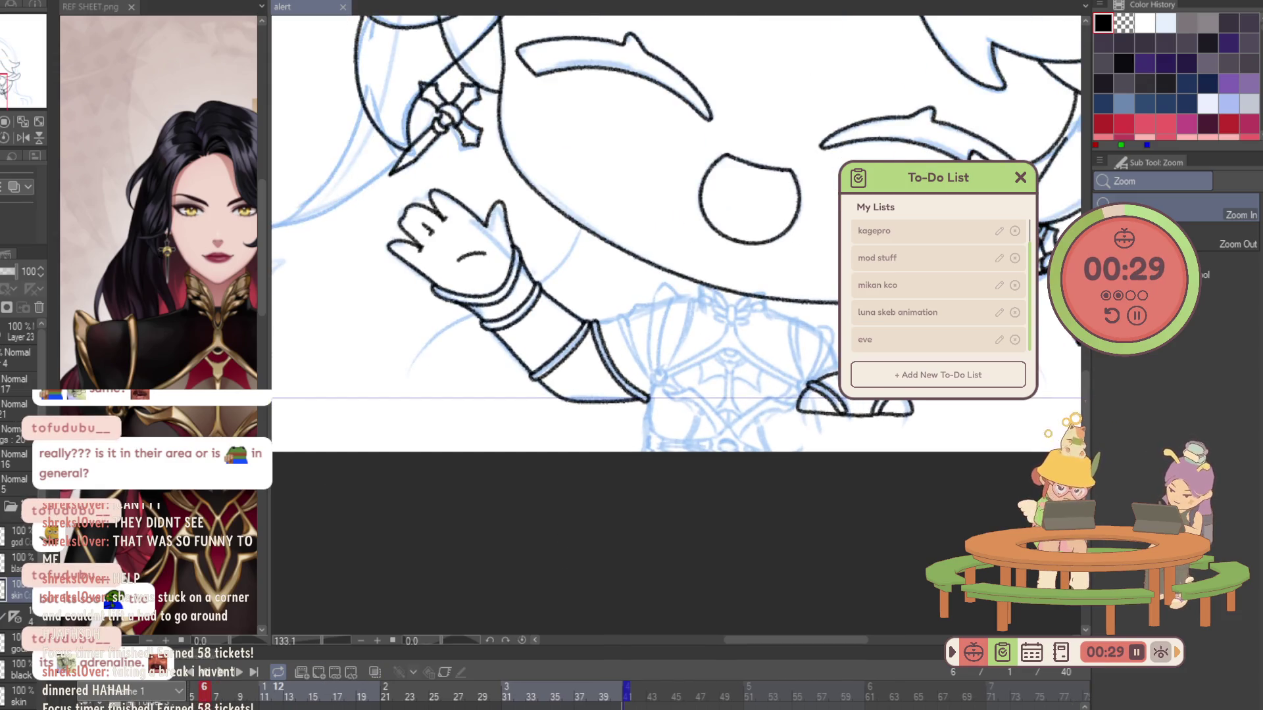
Reset the canvas upright and flip between frames 6 and 7 to compare the drawings.
key(ctrl+at)
scroll(653, 372, down, 3)
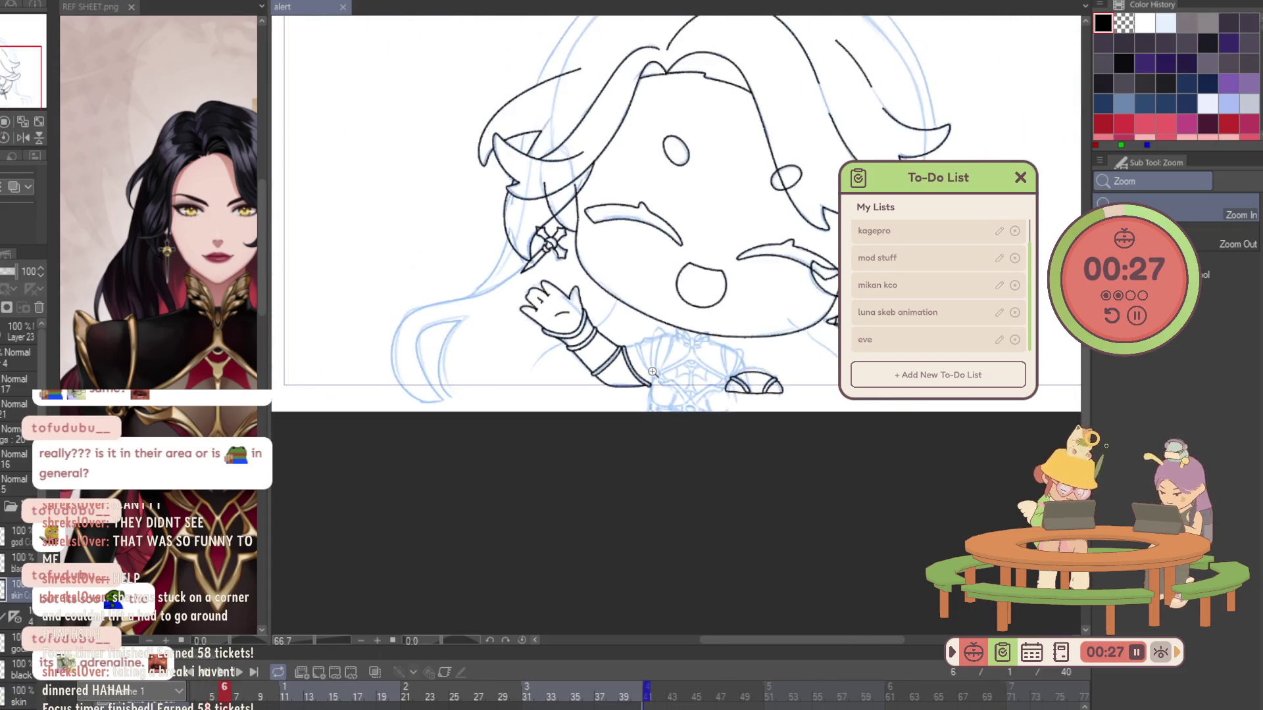
scroll(614, 497, down, 2)
scroll(673, 383, up, 2)
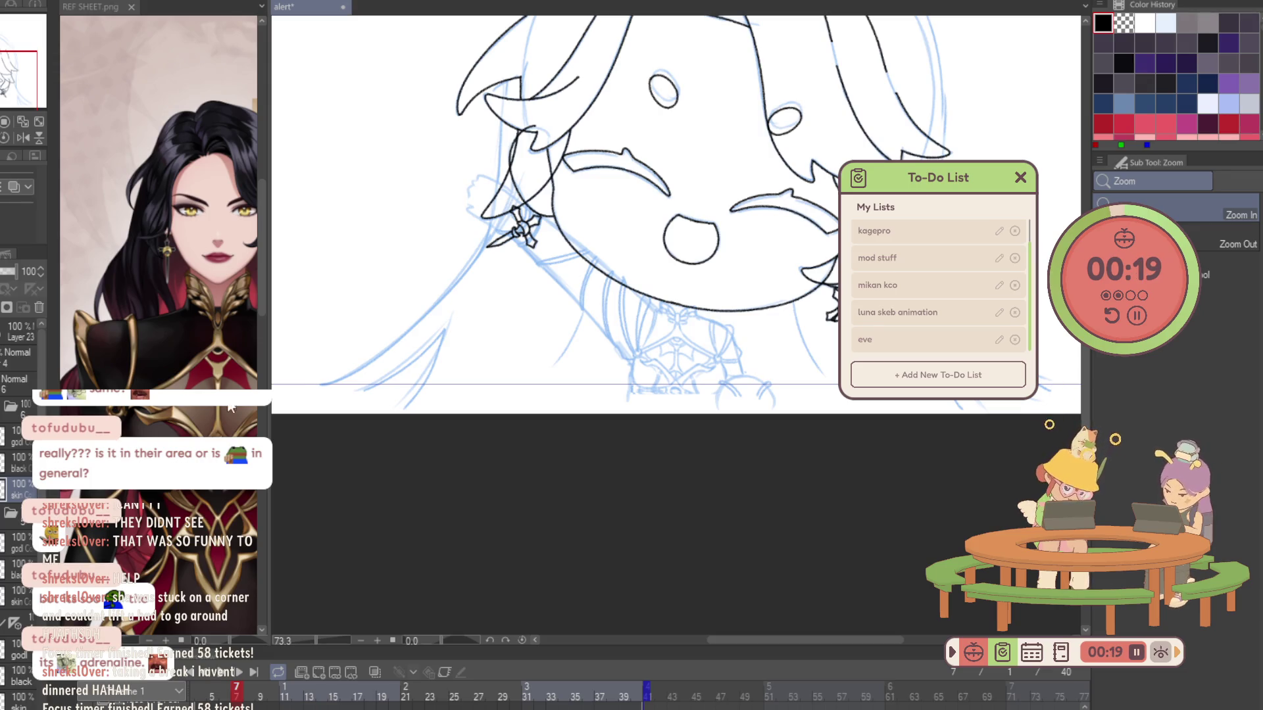
scroll(655, 353, up, 1)
scroll(657, 353, up, 1)
key(Left)
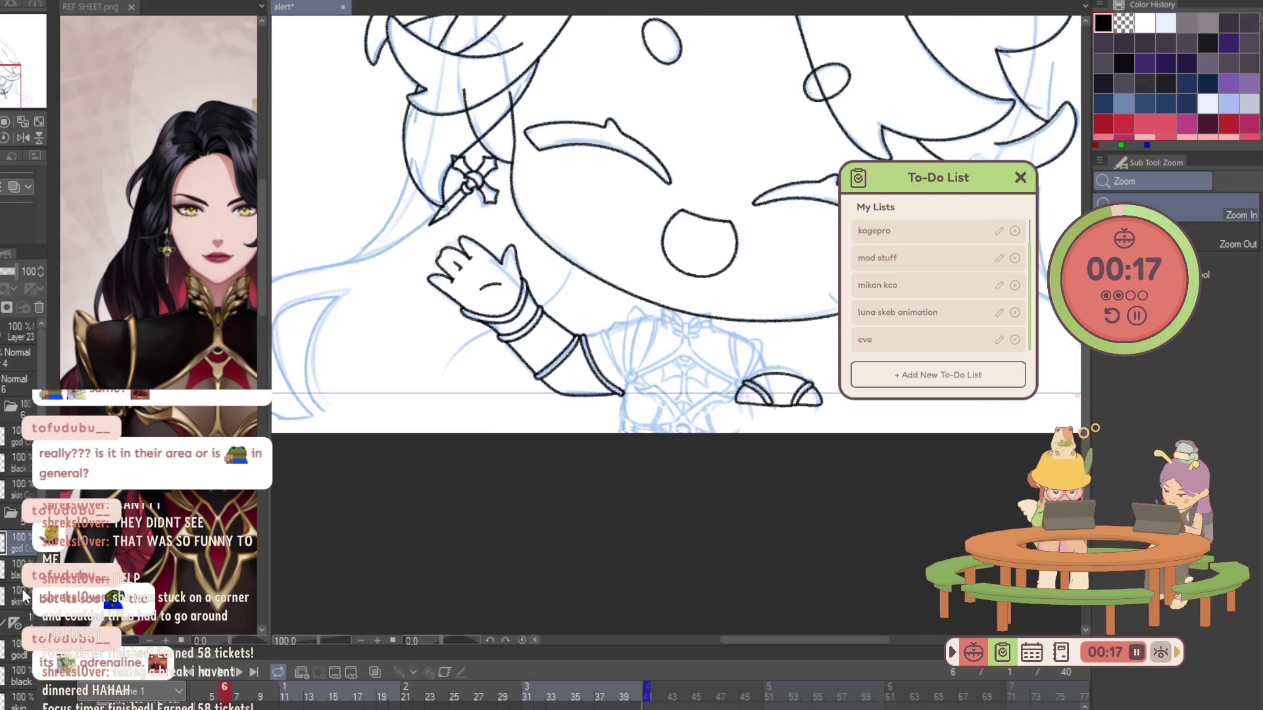
key(Right)
key(Left)
key(Right)
key(Left)
key(Right)
key(Left)
key(Right)
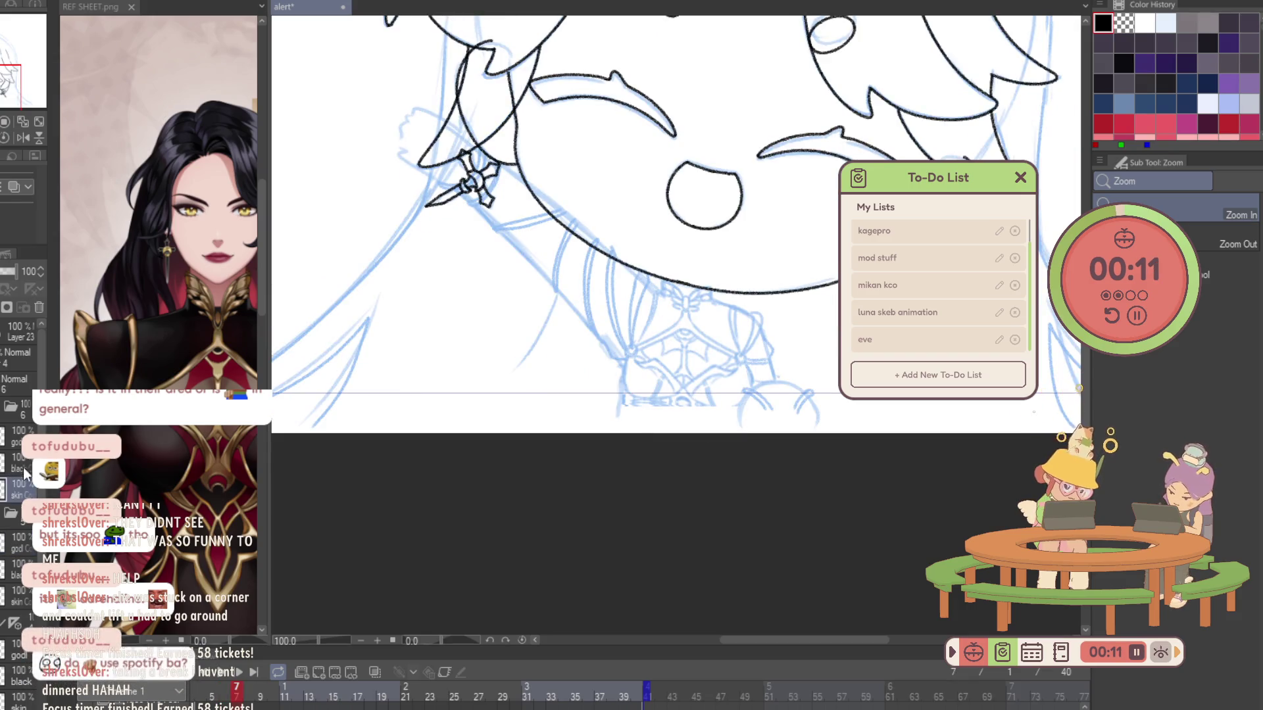
Pick the layer folder and bring the waving arm lineart onto frame 7.
click(40, 309)
key(ctrl+z)
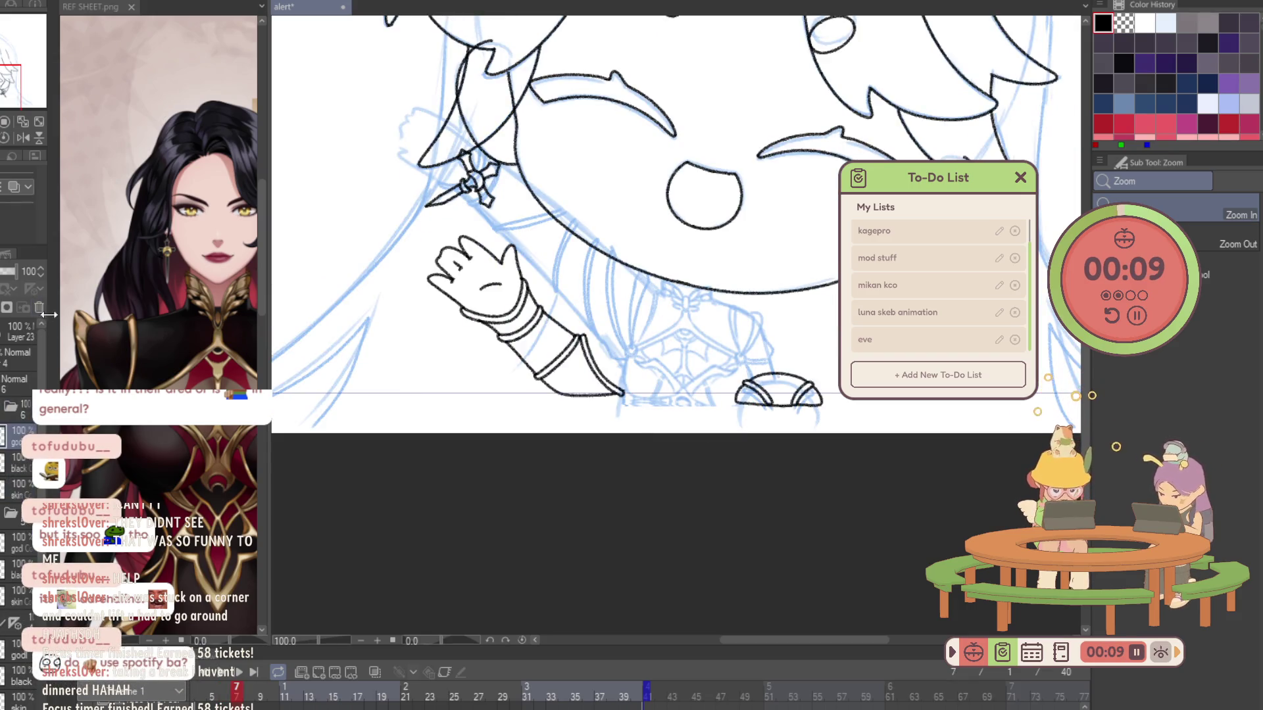
Delete frame 7's old arm lineart with a lasso selection after checking the neighbouring frame.
key(Right)
key(Left)
scroll(471, 298, up, 2)
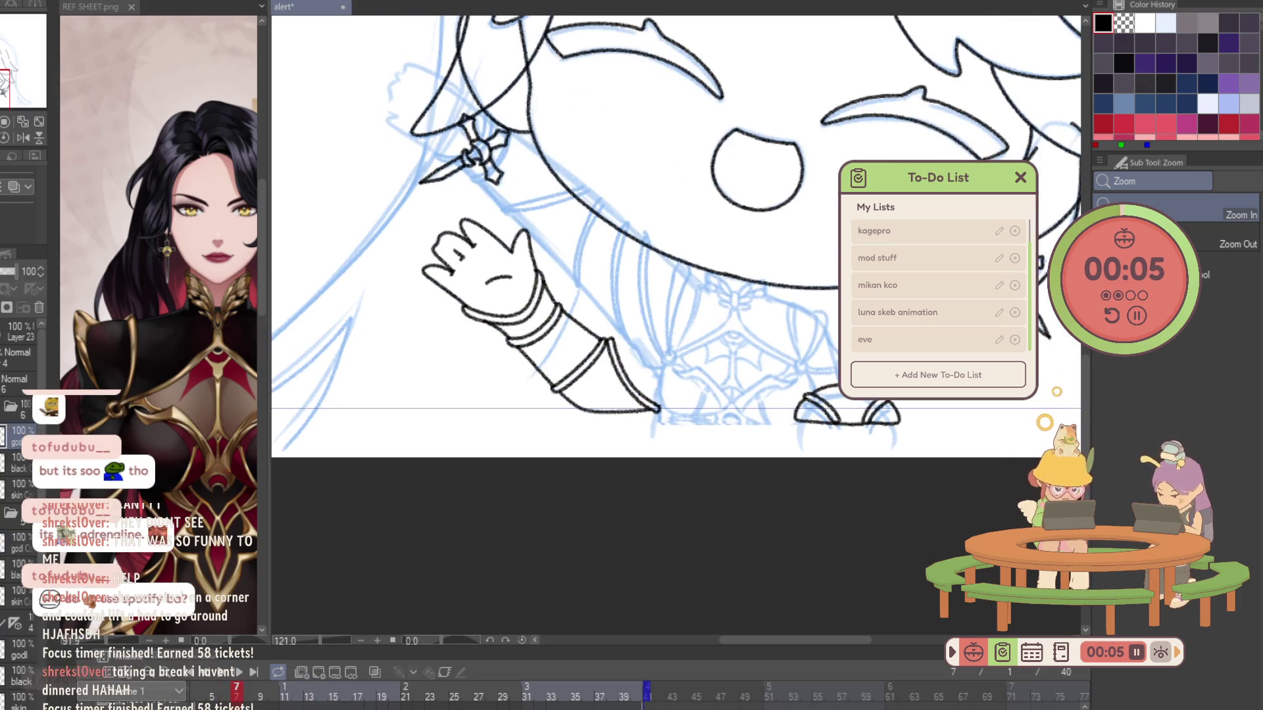
key(e)
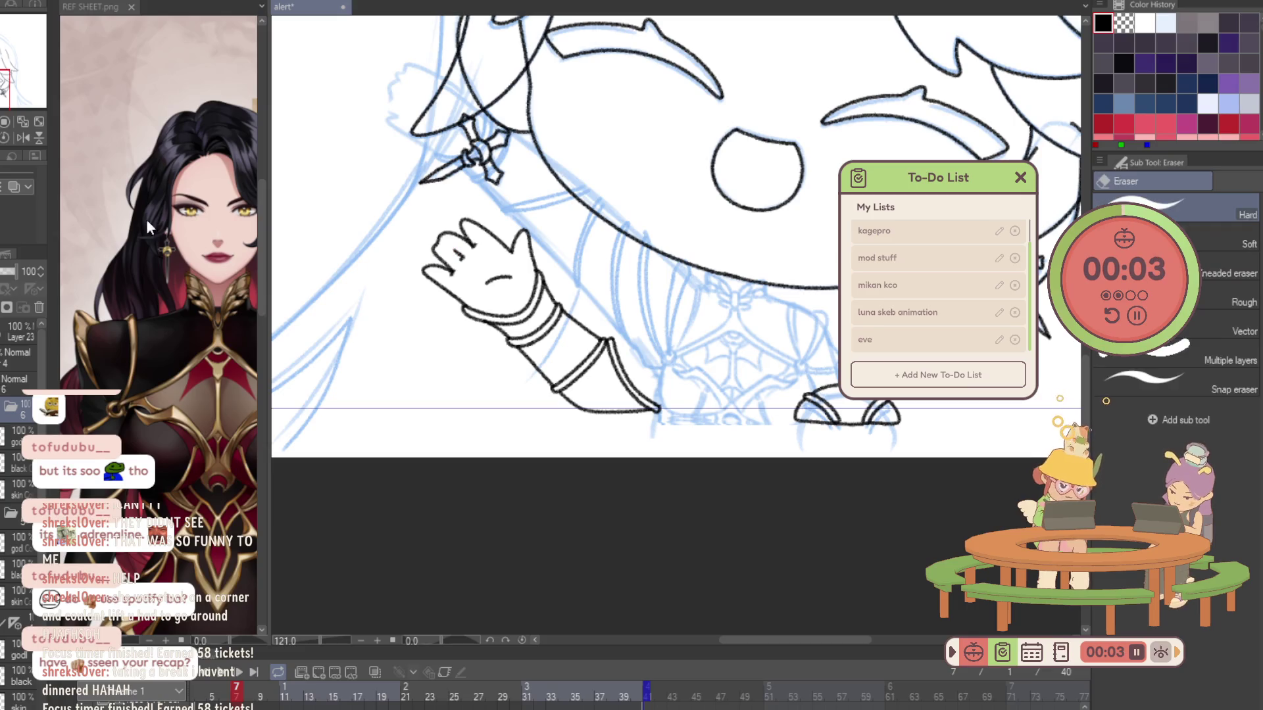
key(m)
mouse_move(464, 150)
mouse_down()
mouse_move(675, 297)
mouse_move(553, 172)
mouse_up()
key(Delete)
key(ctrl+d)
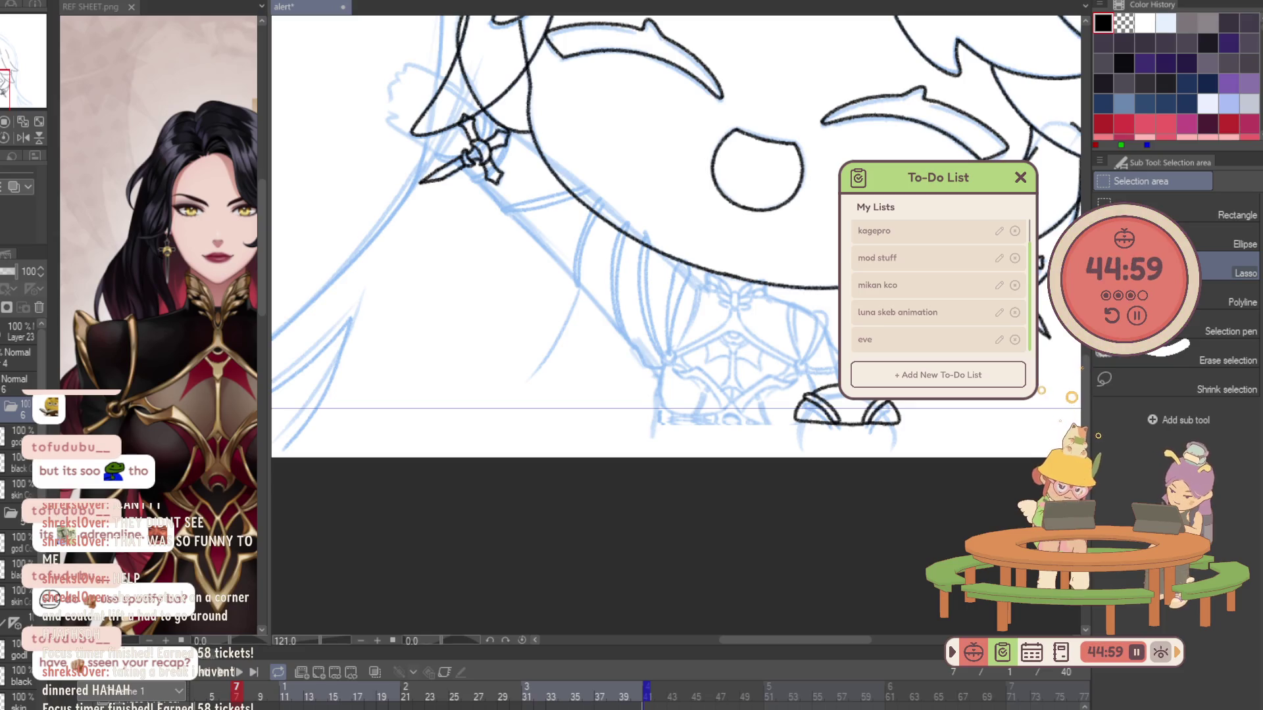
Hide the black lineart layer and pick a fresh layer with the pencil to redraw the arm.
click(12, 406)
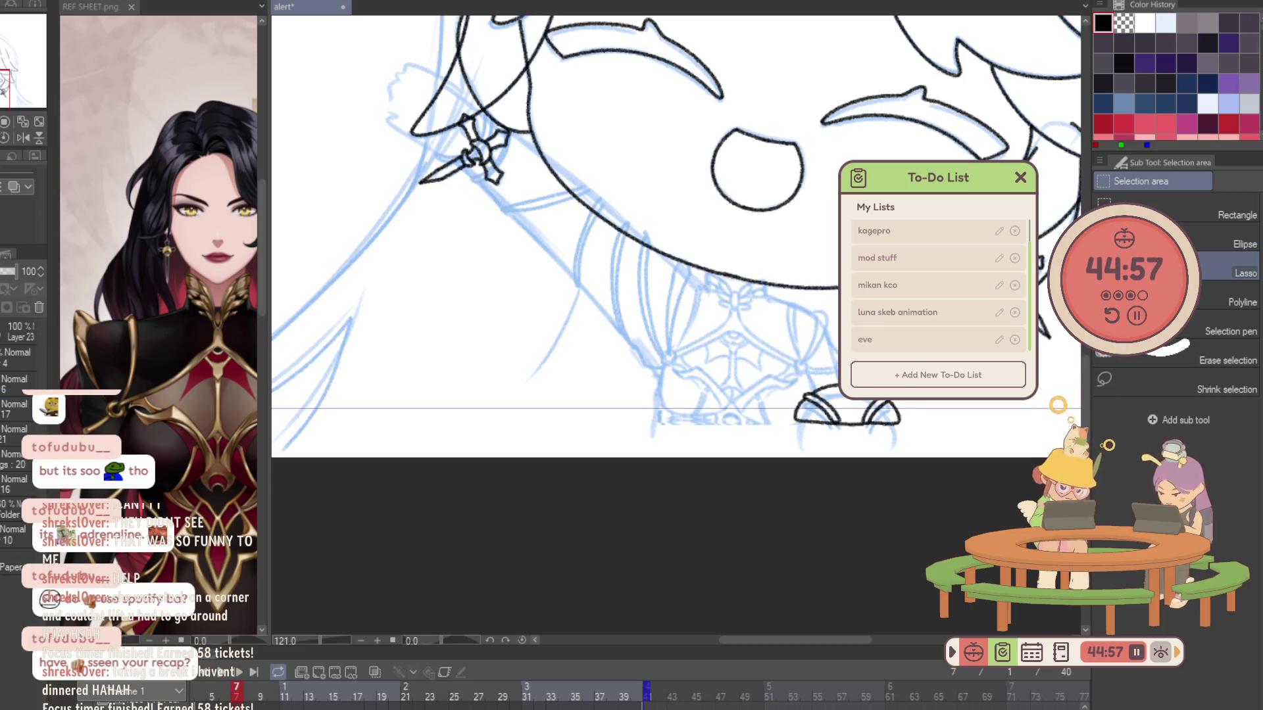
key(ctrl+h)
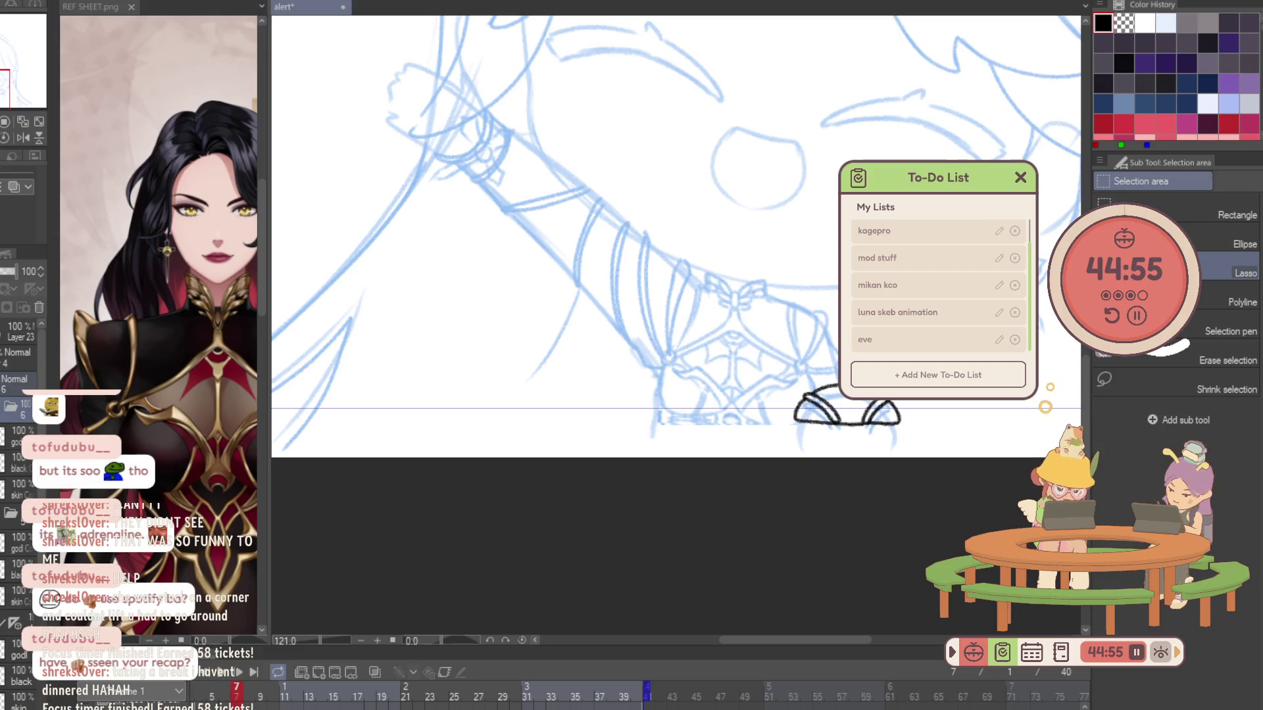
click(10, 435)
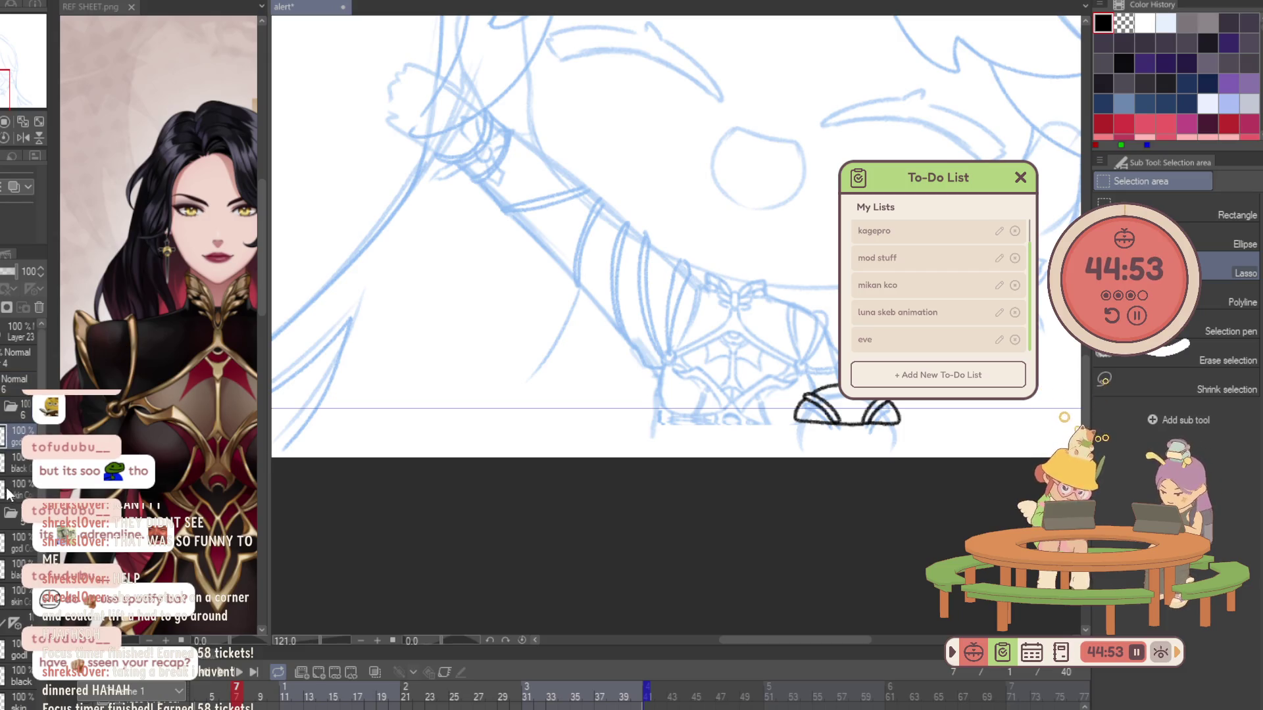
key(p)
scroll(623, 230, up, 5)
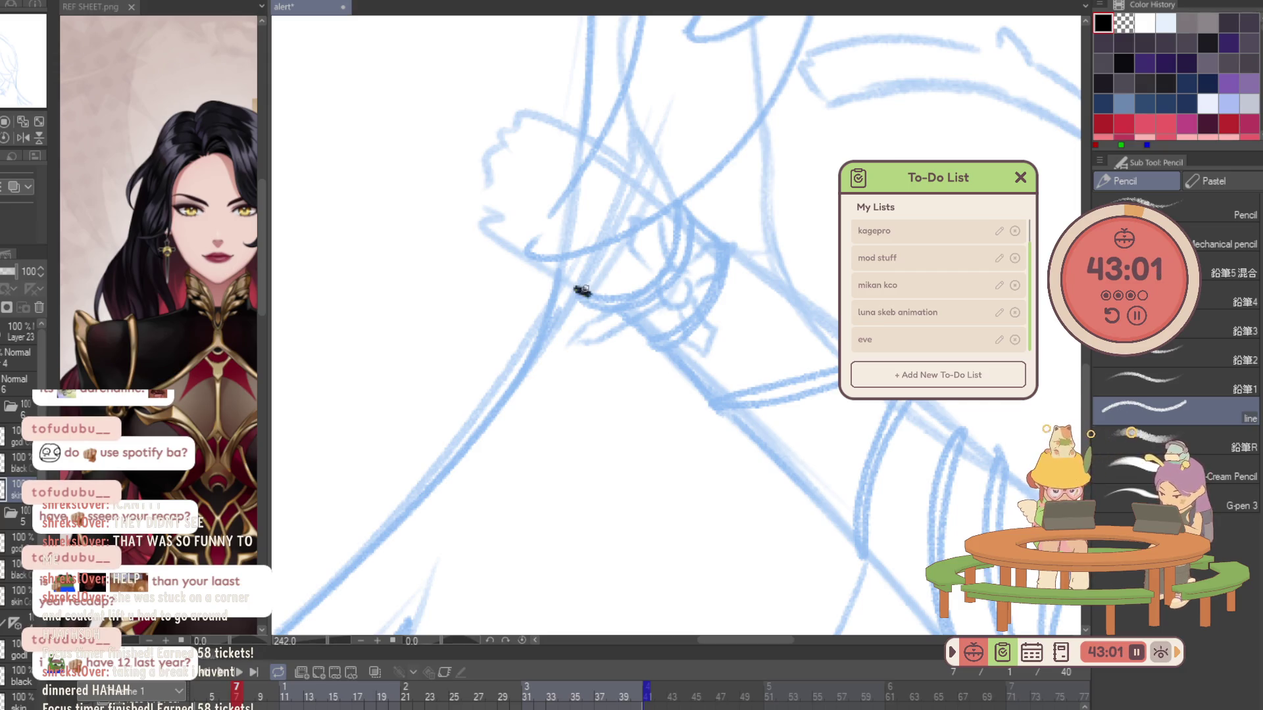
Draw the lower edge of the waving hand in black pencil over the blue sketch.
mouse_move(589, 293)
mouse_down()
mouse_move(494, 216)
mouse_move(488, 183)
mouse_move(571, 166)
mouse_move(550, 191)
mouse_up()
Outline the glove's fingers, raised thumb, palm crease and sides down to the wrist.
key(ctrl+z)
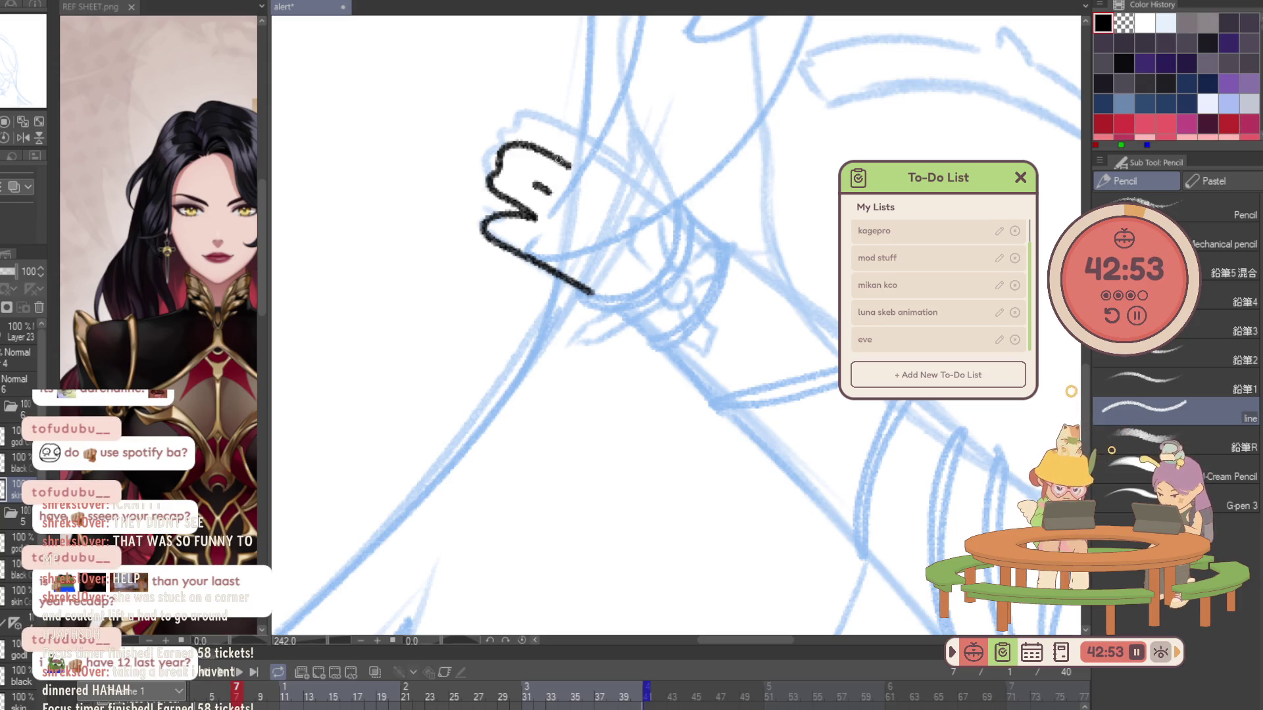
drag(541, 136, 630, 169)
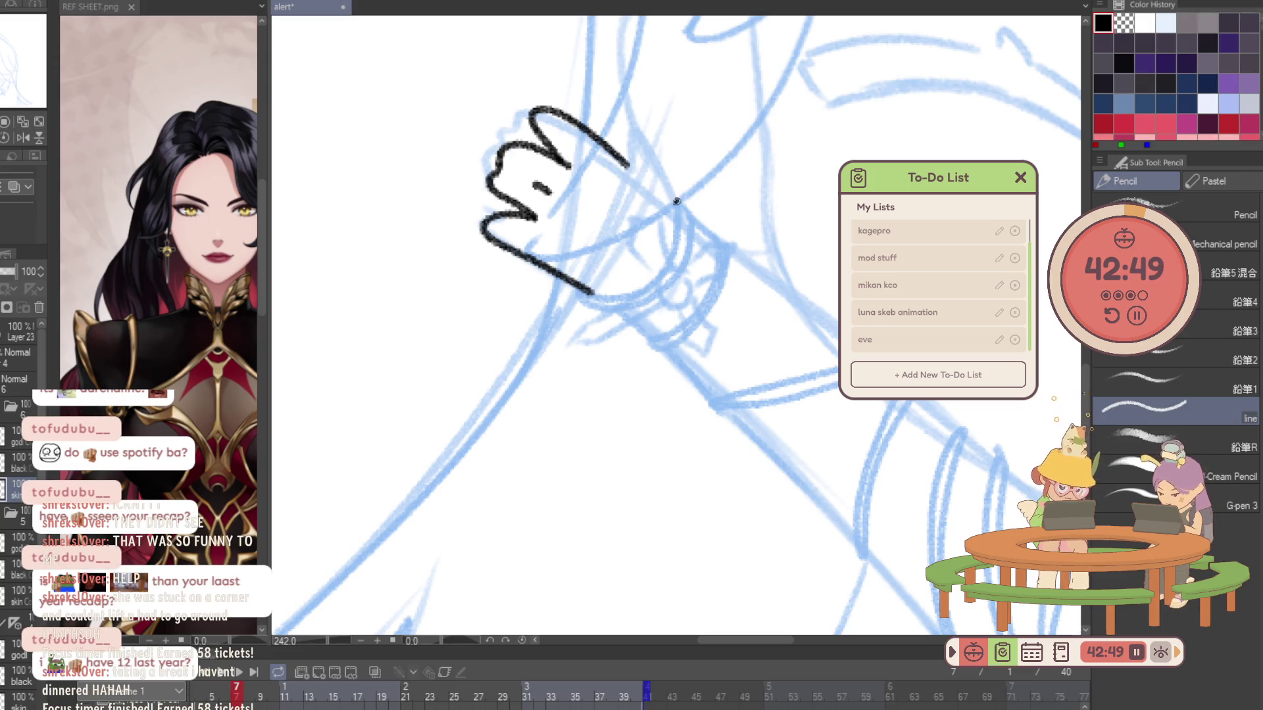
drag(660, 150, 628, 169)
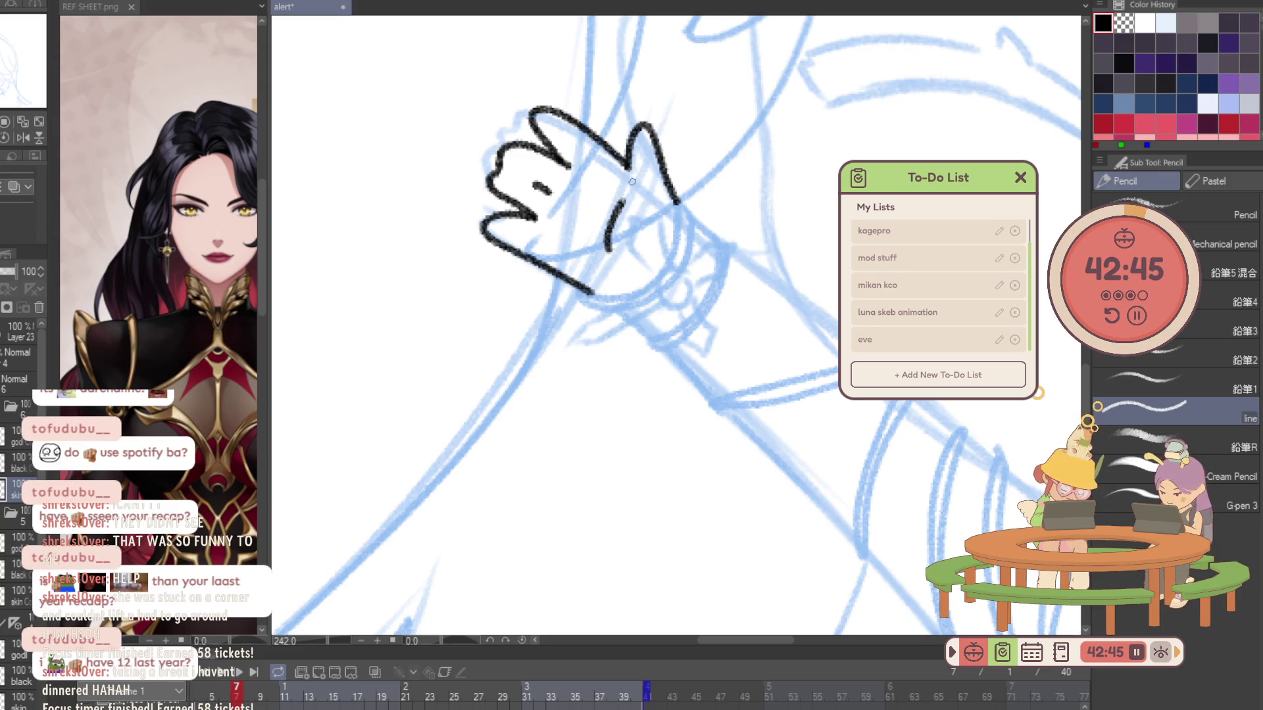
scroll(654, 91, up, 5)
scroll(653, 127, down, 5)
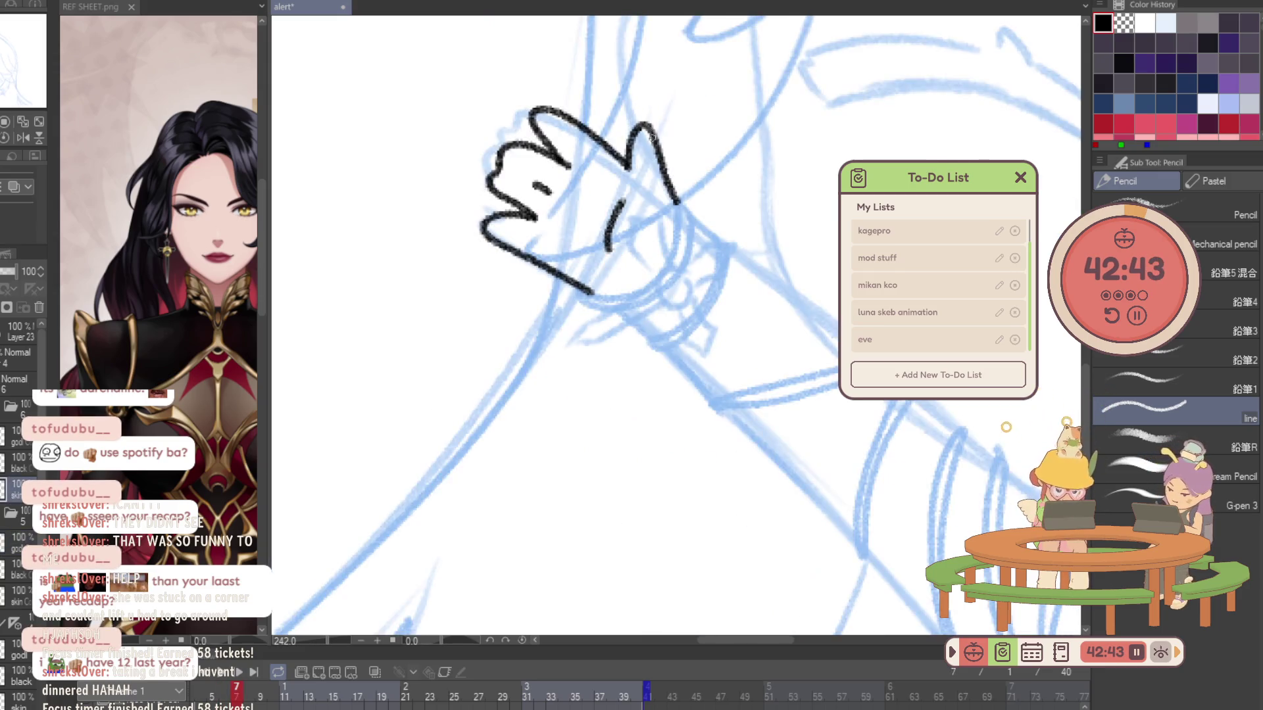
key(ctrl+z)
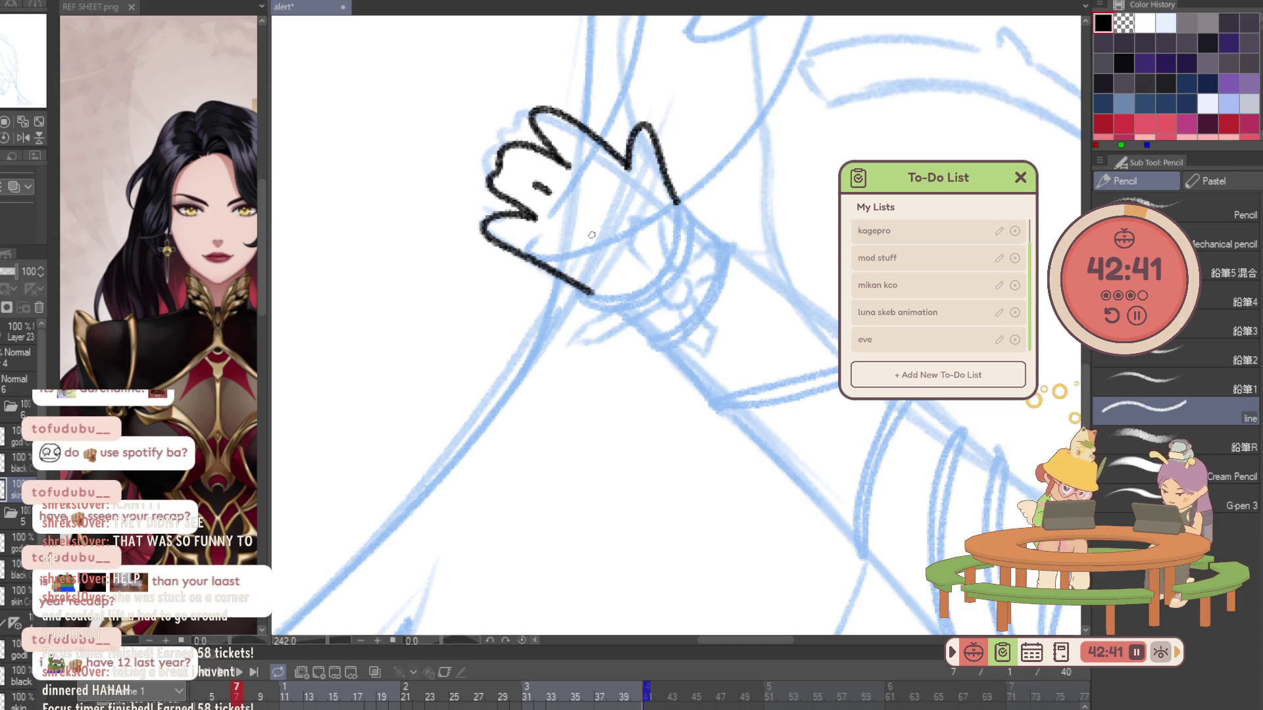
drag(613, 231, 630, 233)
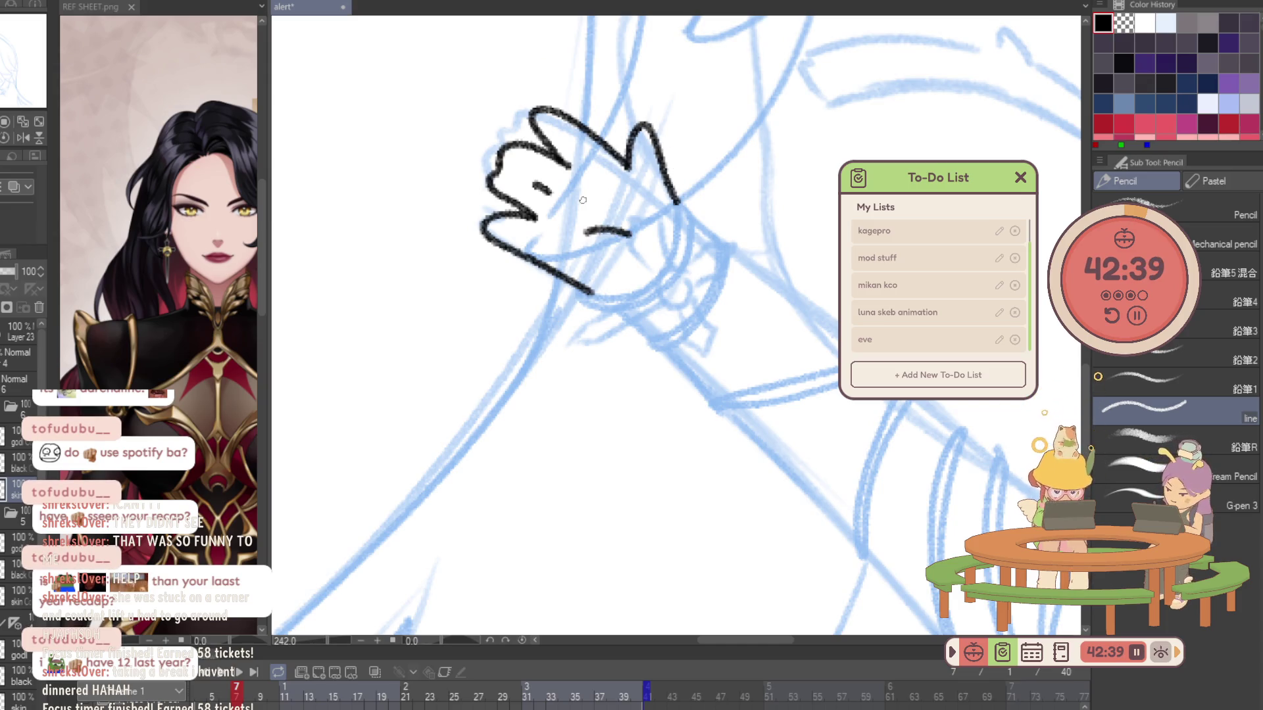
scroll(611, 228, up, 2)
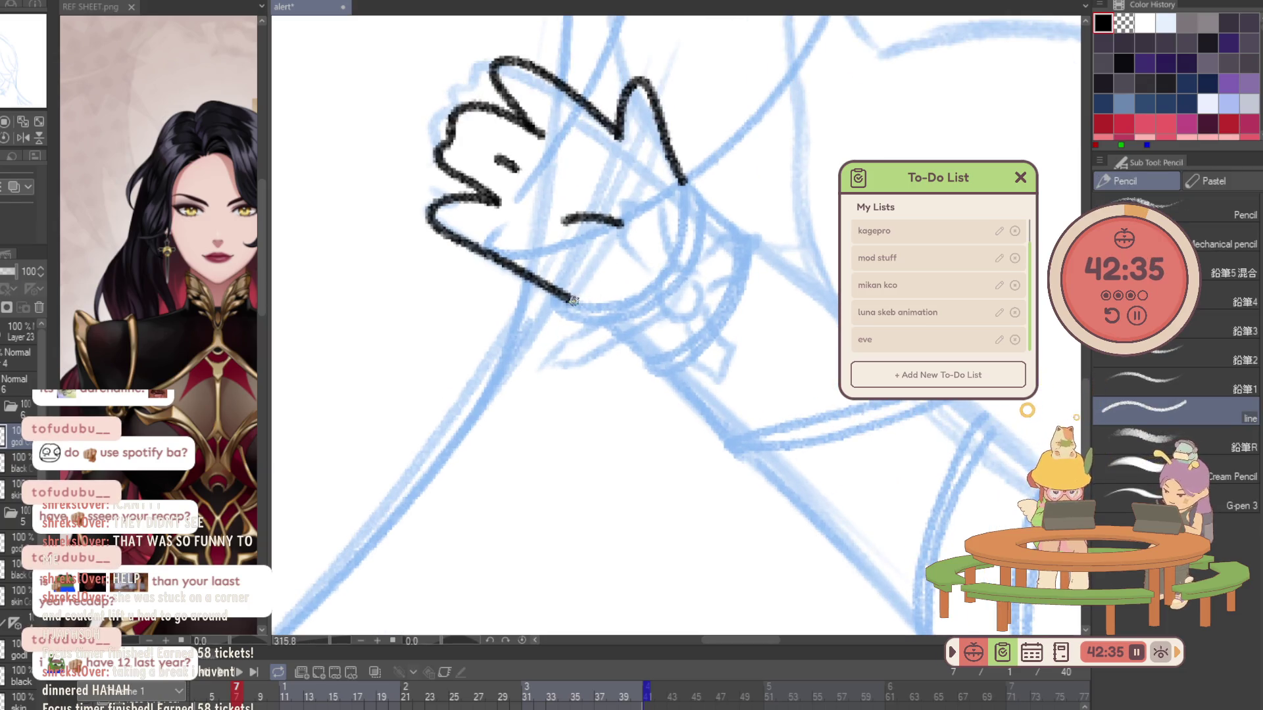
mouse_move(581, 304)
mouse_down()
mouse_move(632, 296)
mouse_move(677, 253)
mouse_move(685, 182)
mouse_up()
mouse_move(561, 301)
mouse_down()
mouse_move(607, 324)
mouse_move(653, 310)
mouse_move(702, 221)
mouse_move(694, 179)
mouse_up()
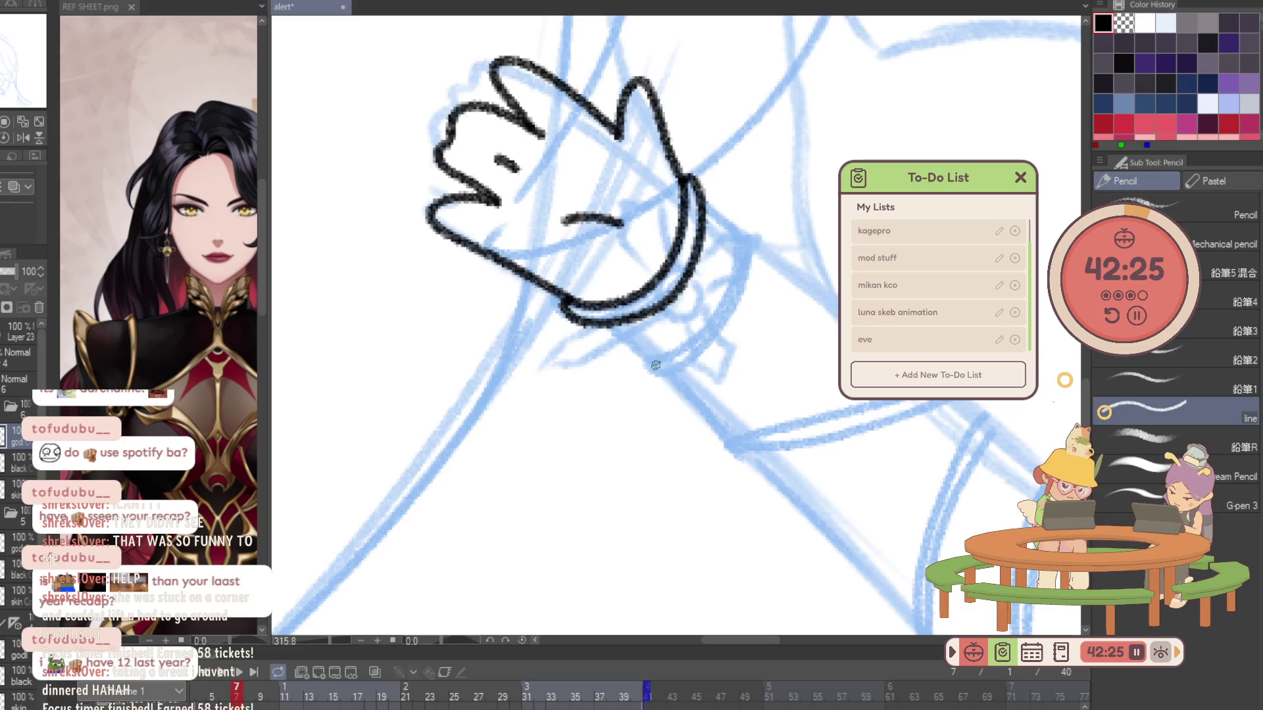
Ink the two wrist band curves on the glove, undoing stray strokes.
mouse_move(649, 365)
mouse_down()
mouse_move(713, 321)
mouse_move(741, 233)
mouse_up()
mouse_move(645, 375)
mouse_down()
mouse_move(668, 381)
mouse_move(697, 361)
mouse_up()
key(ctrl+z)
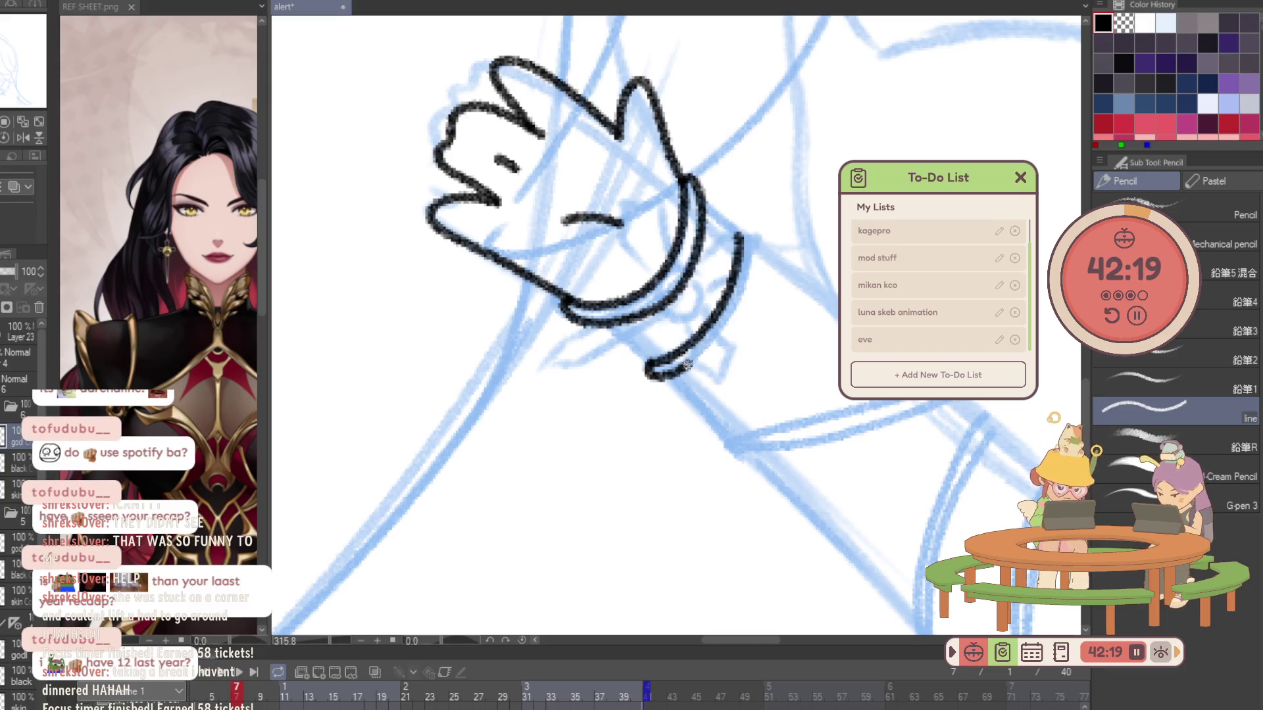
mouse_move(648, 373)
mouse_down()
mouse_move(690, 368)
mouse_move(733, 322)
mouse_up()
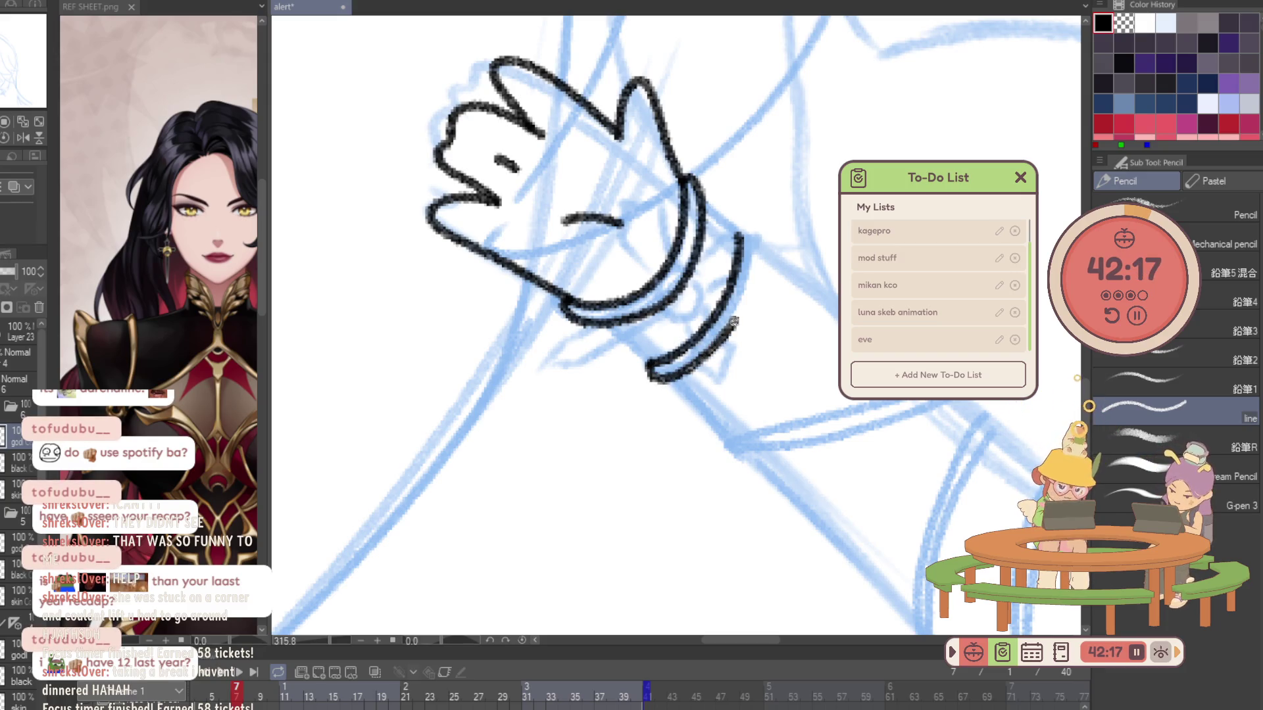
mouse_move(759, 279)
mouse_down()
mouse_move(734, 230)
mouse_move(768, 151)
mouse_up()
key(ctrl+z)
drag(669, 213, 695, 218)
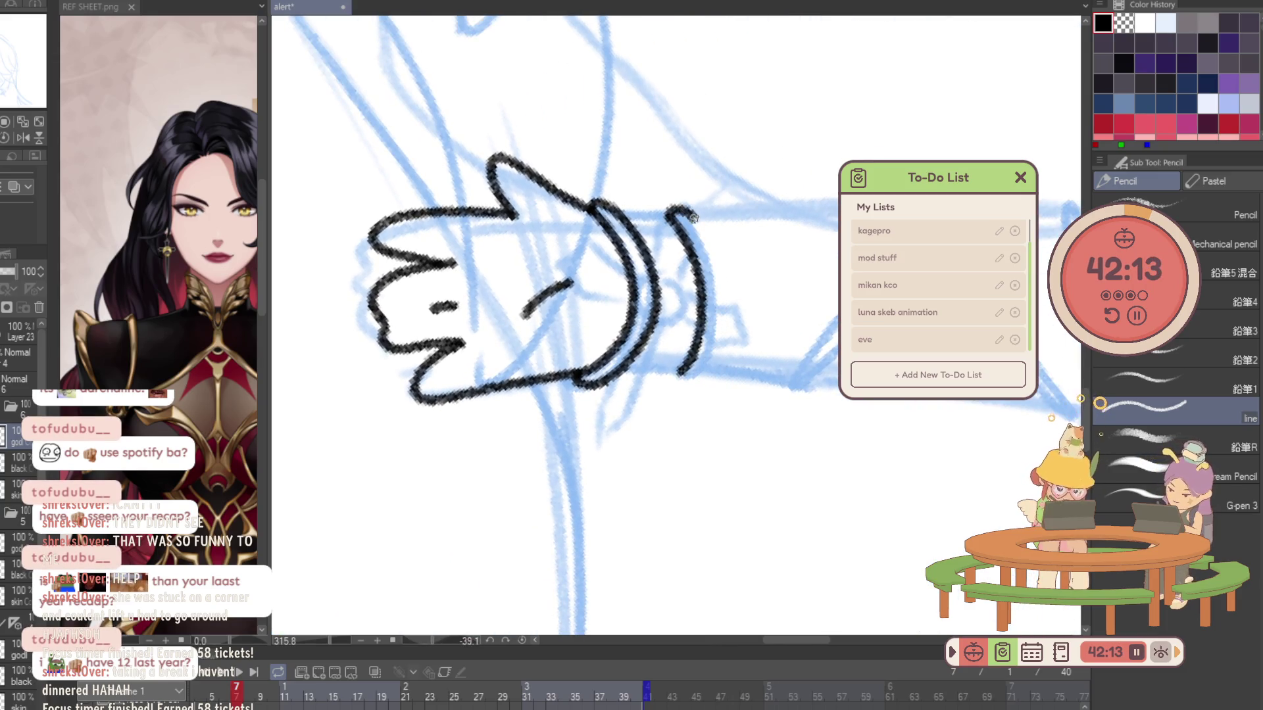
Finish the outer wrist band and ink the first diagonal sleeve band as a double line.
drag(697, 373, 715, 338)
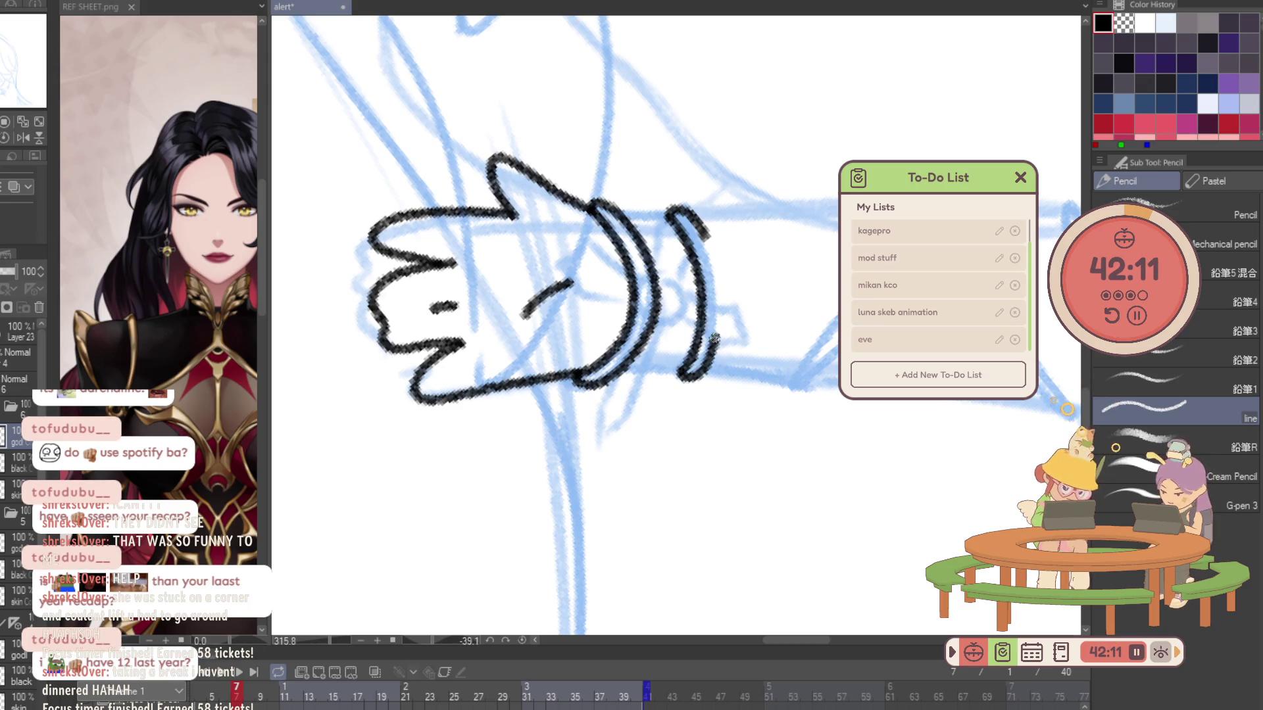
drag(818, 319, 679, 335)
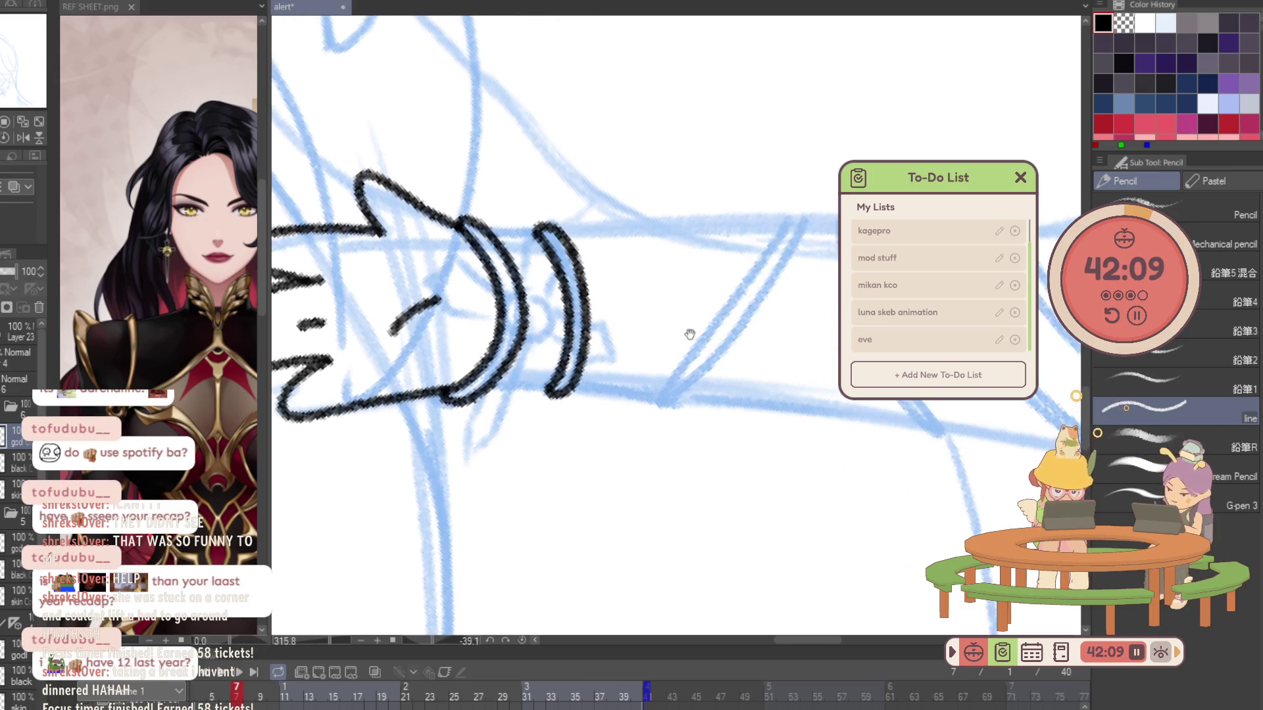
drag(662, 393, 721, 320)
key(ctrl+z)
drag(661, 395, 782, 240)
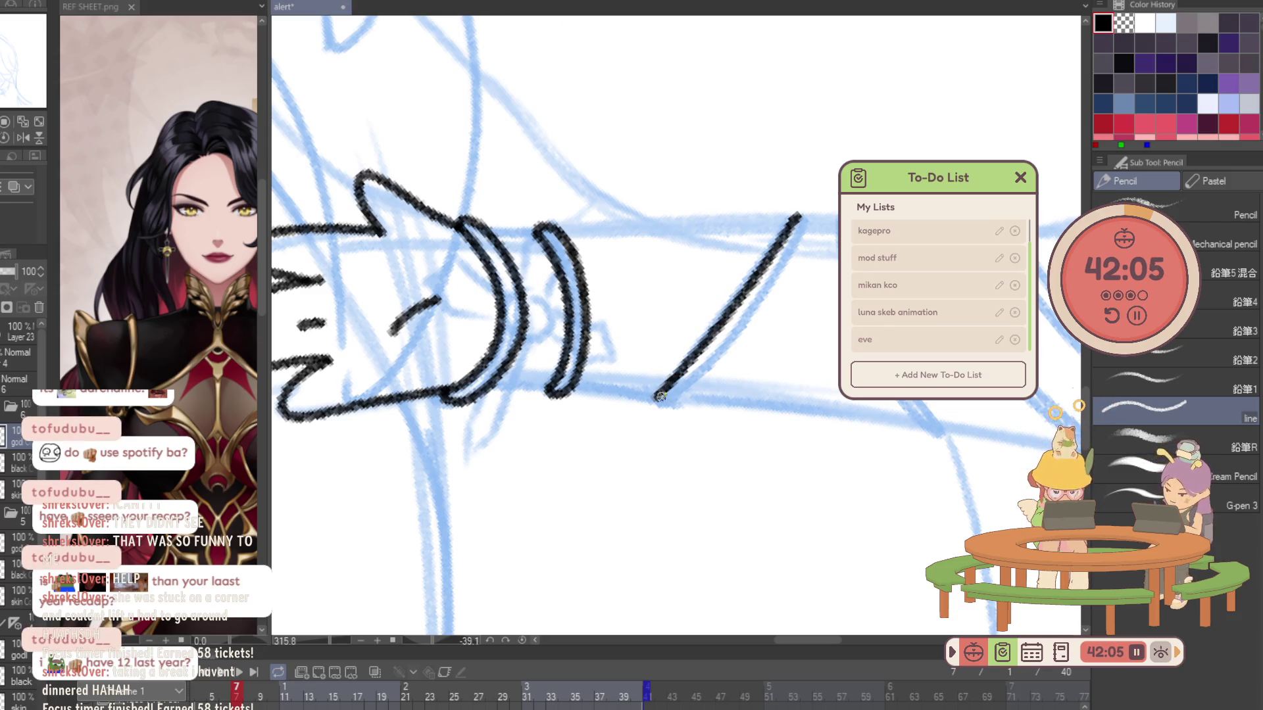
mouse_move(671, 399)
mouse_down()
mouse_move(790, 260)
mouse_move(648, 161)
mouse_up()
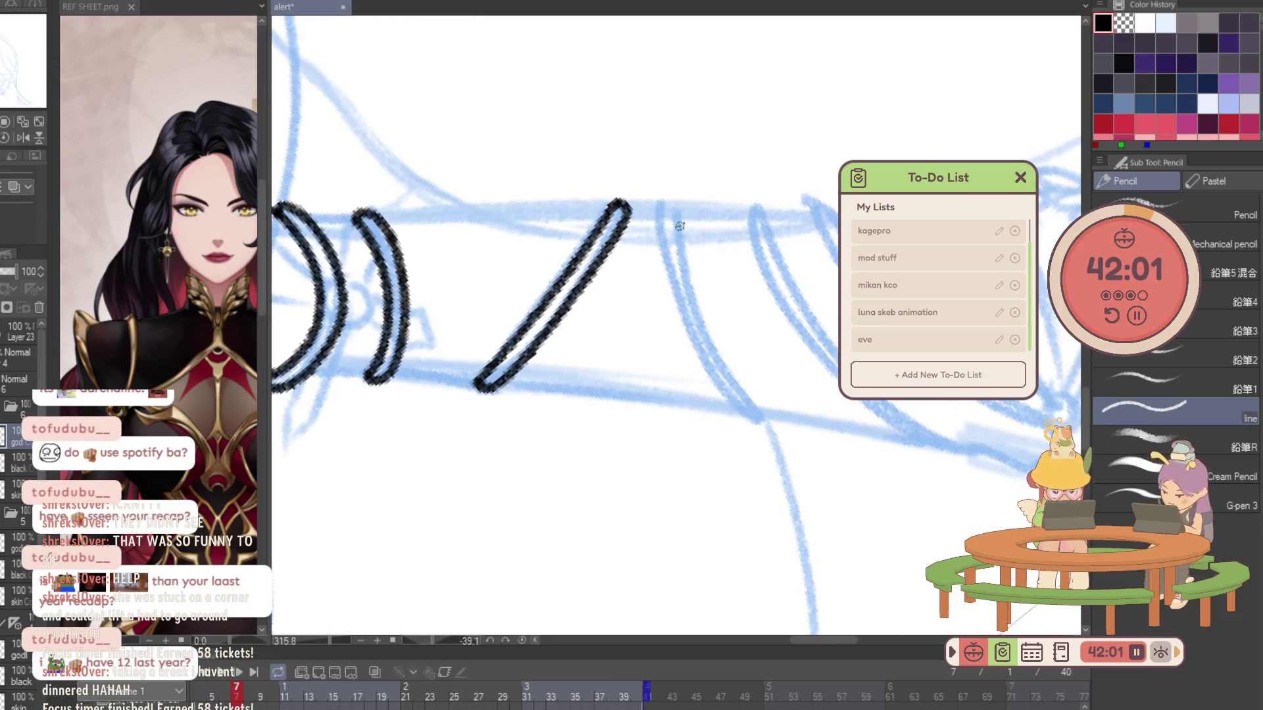
Ink the next sleeve band's two edges, redoing uneven strokes and checking the neighbouring frame.
mouse_move(676, 206)
mouse_down()
mouse_move(703, 308)
mouse_move(759, 413)
mouse_up()
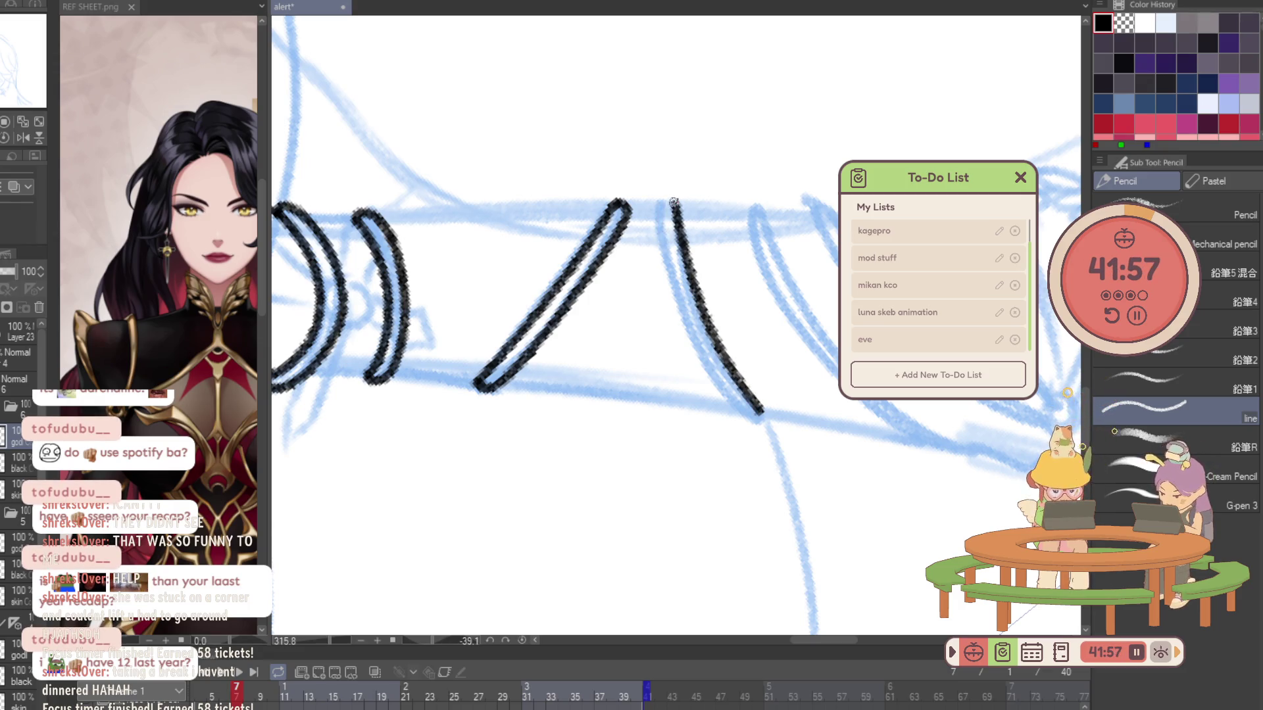
mouse_move(666, 202)
mouse_down()
mouse_move(661, 242)
mouse_move(691, 335)
mouse_move(730, 393)
mouse_up()
key(ctrl+z)
key(ctrl+z)
mouse_move(661, 225)
mouse_down()
mouse_move(679, 301)
mouse_move(745, 417)
mouse_up()
key(ctrl+z)
mouse_move(660, 224)
mouse_down()
mouse_move(673, 293)
mouse_move(715, 380)
mouse_move(756, 420)
mouse_up()
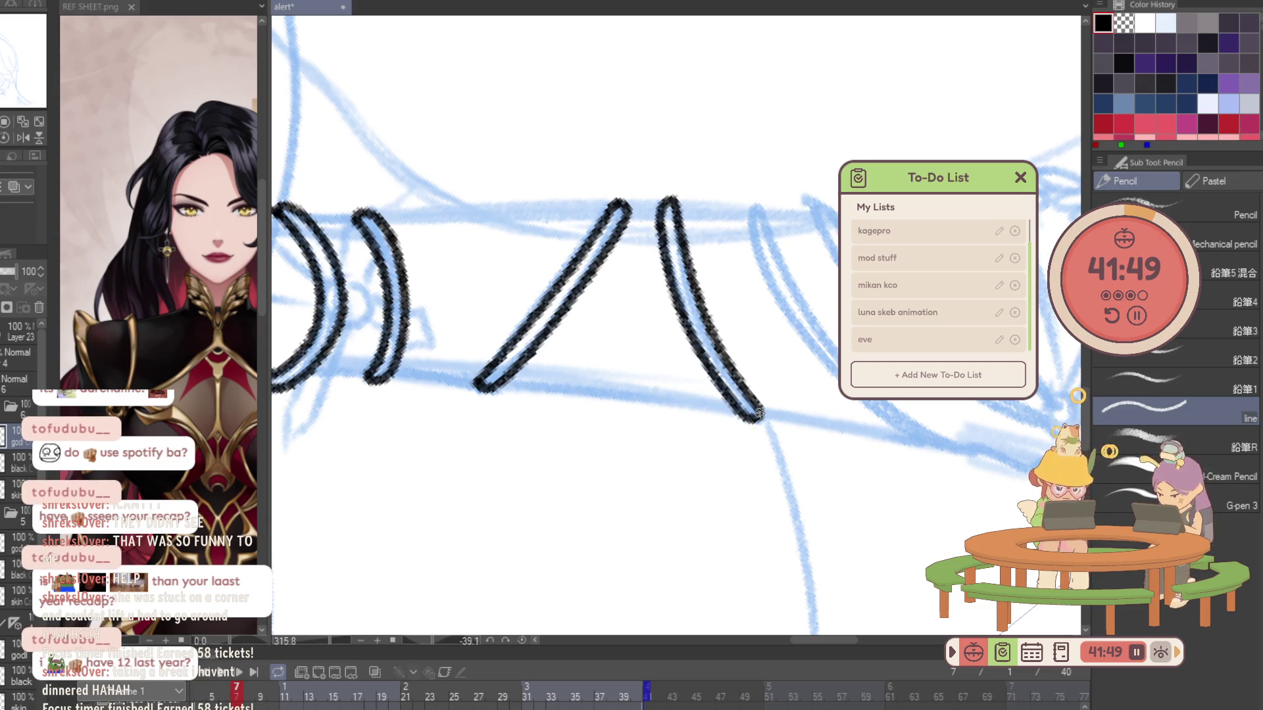
key(Right)
key(Left)
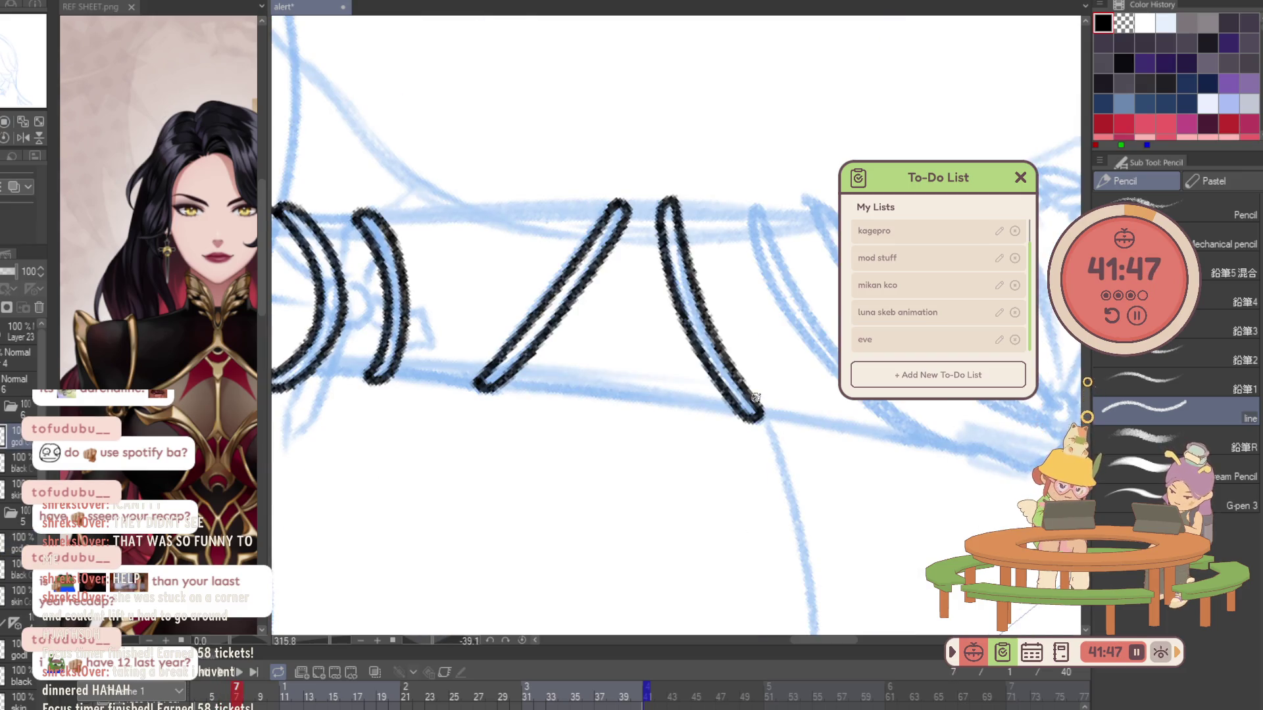
Ink two more double-line bands lower along the sleeve, rotating the canvas to follow it.
drag(899, 104, 615, 185)
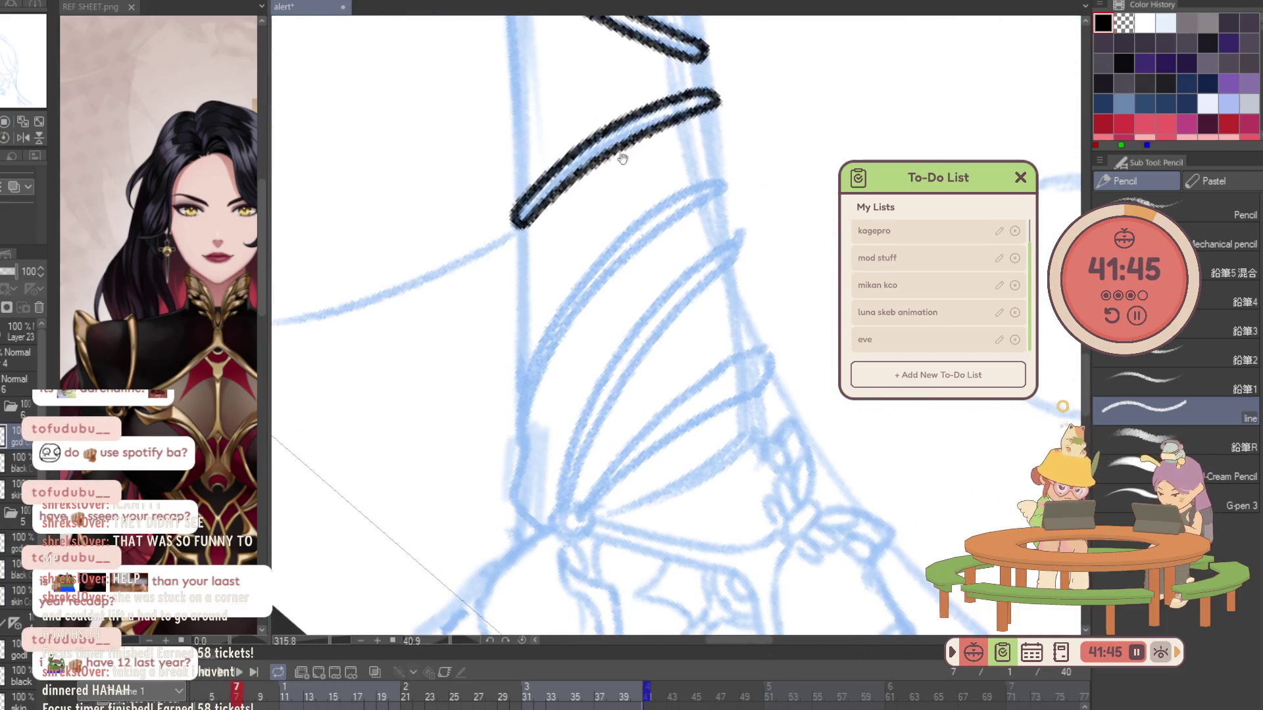
mouse_move(519, 441)
mouse_down()
mouse_move(553, 338)
mouse_move(636, 250)
mouse_move(721, 194)
mouse_up()
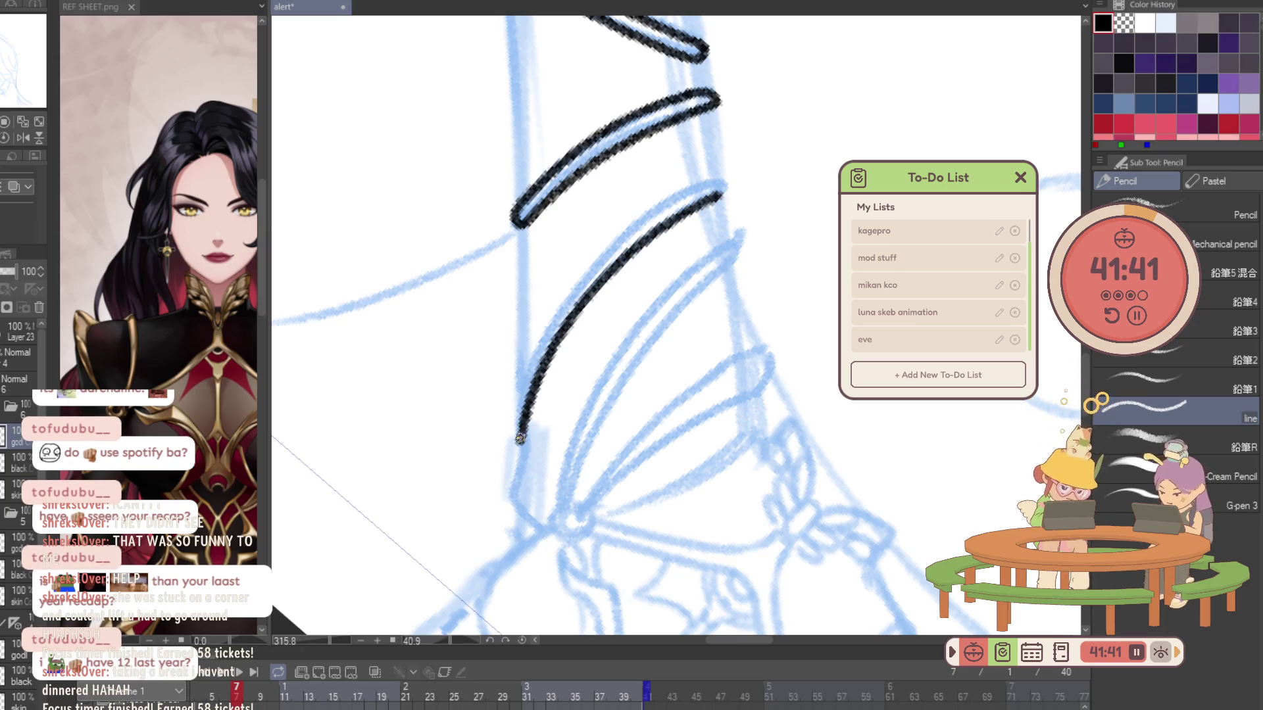
mouse_move(514, 406)
mouse_down()
mouse_move(553, 325)
mouse_move(661, 197)
mouse_up()
key(ctrl+z)
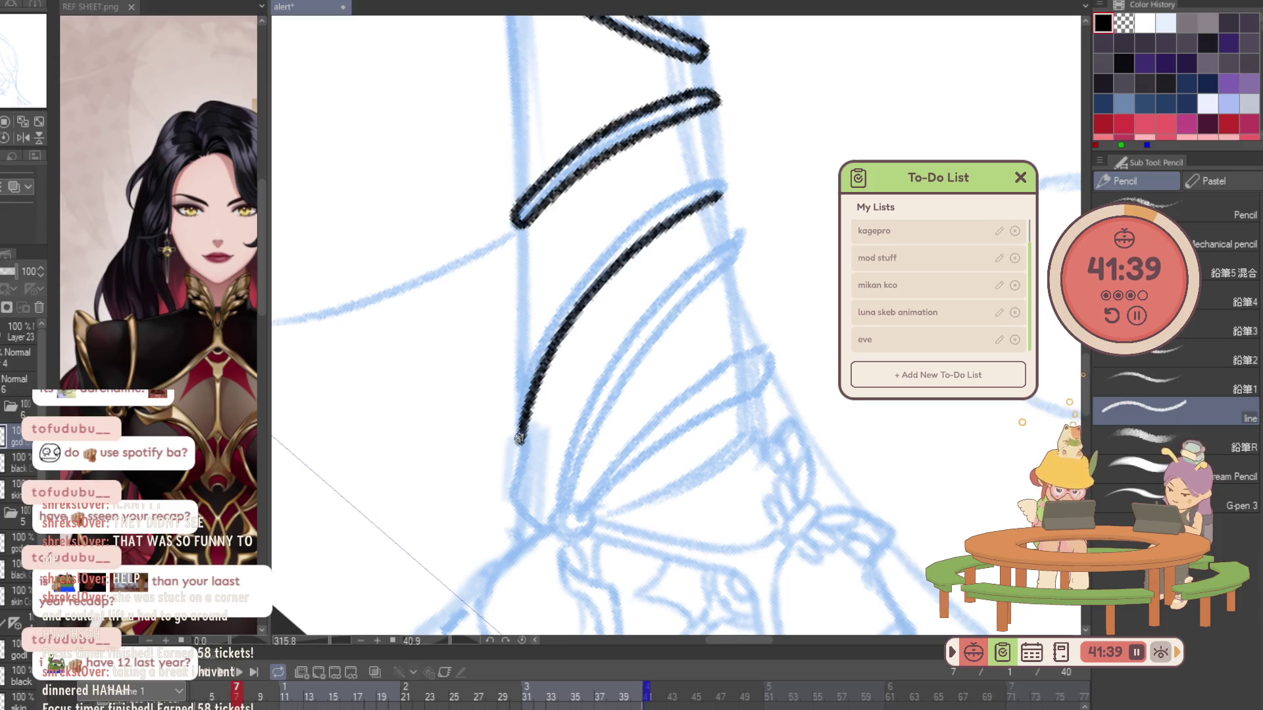
mouse_move(515, 436)
mouse_down()
mouse_move(543, 339)
mouse_move(674, 189)
mouse_up()
key(ctrl+z)
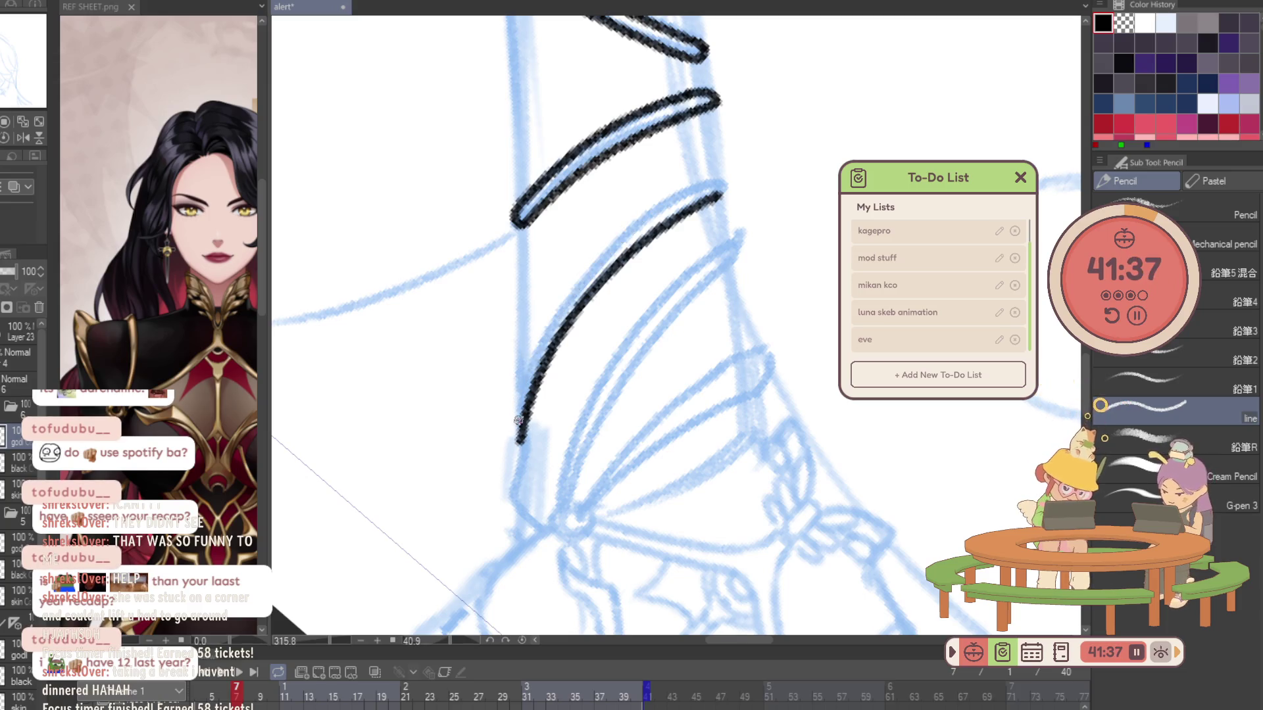
mouse_move(517, 442)
mouse_down()
mouse_move(529, 365)
mouse_move(602, 253)
mouse_move(681, 188)
mouse_move(727, 188)
mouse_up()
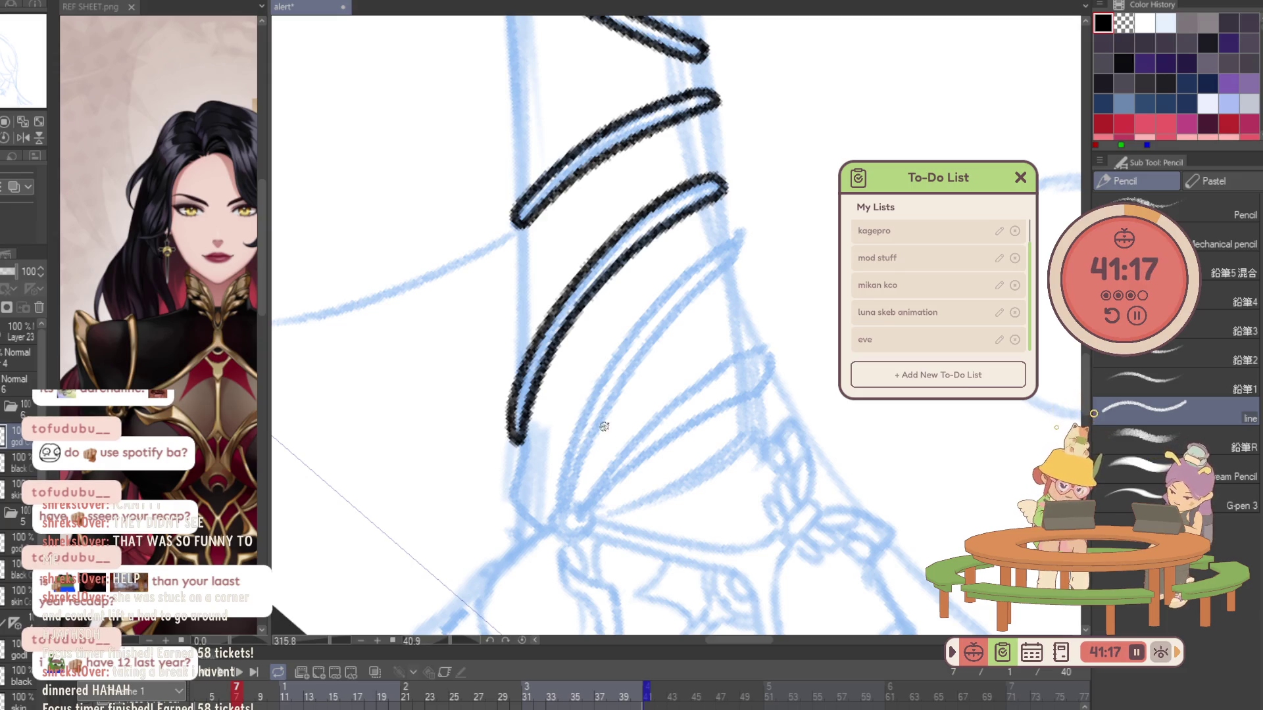
drag(571, 503, 726, 279)
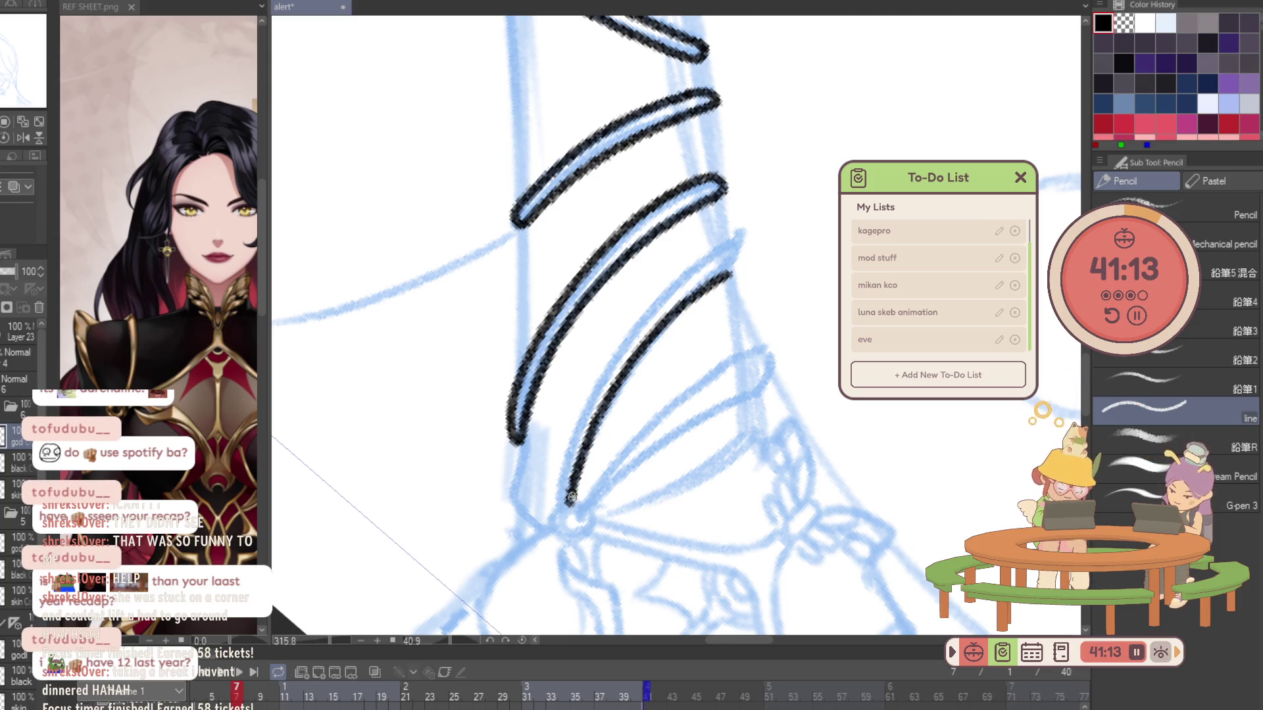
mouse_move(560, 505)
mouse_down()
mouse_move(725, 252)
mouse_move(735, 258)
mouse_up()
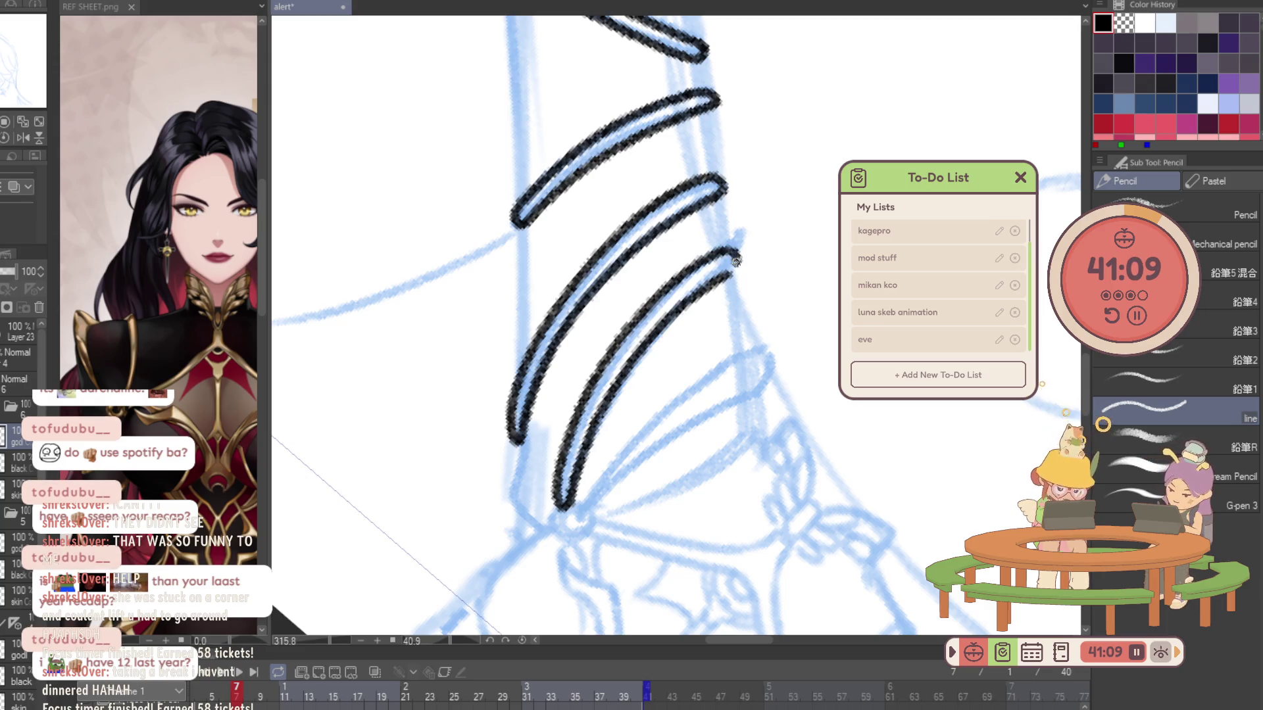
drag(748, 340, 735, 371)
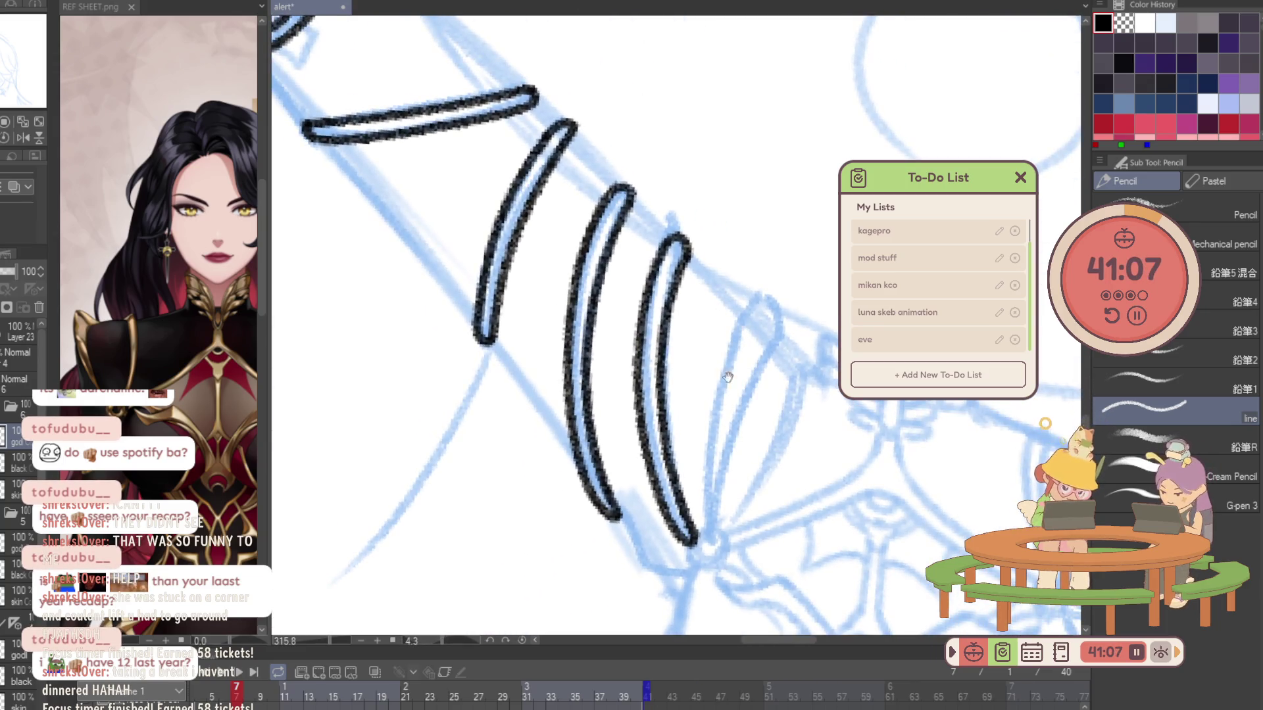
Close the wrist band ring and connect the glove cuff to the lower ring with a short arm line.
drag(715, 533, 767, 366)
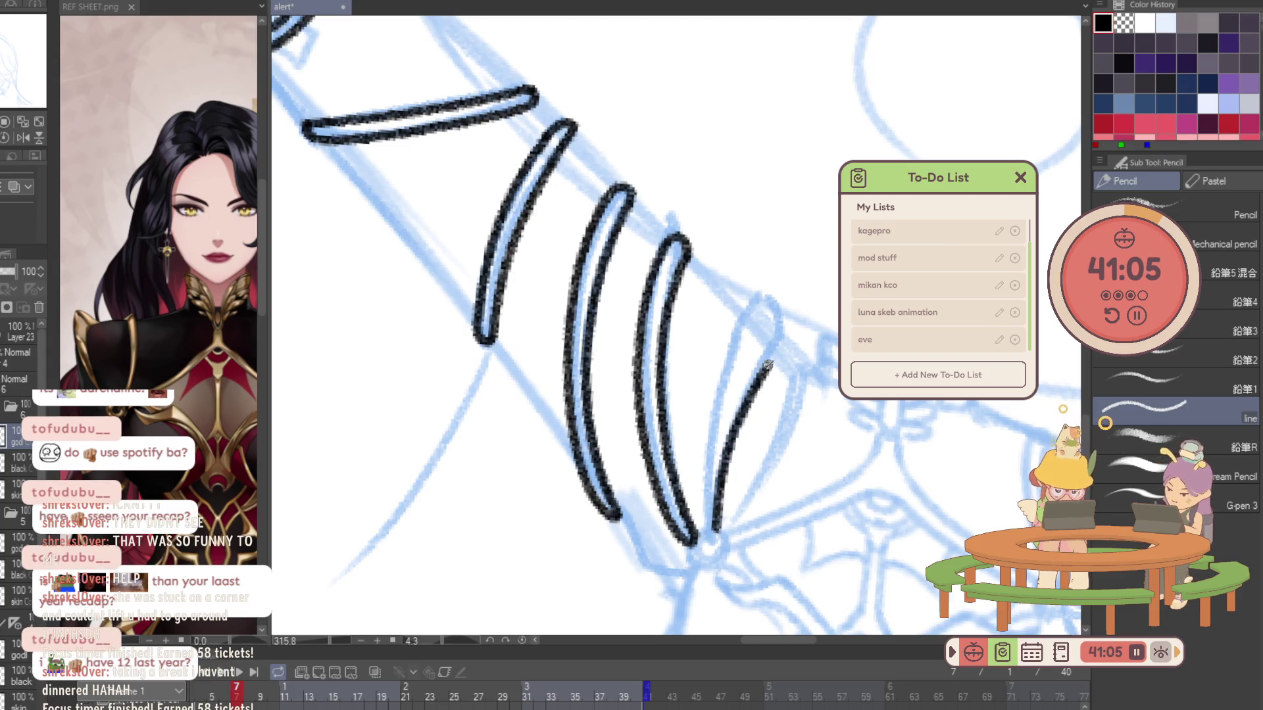
mouse_move(786, 340)
mouse_down()
mouse_move(708, 464)
mouse_move(712, 526)
mouse_up()
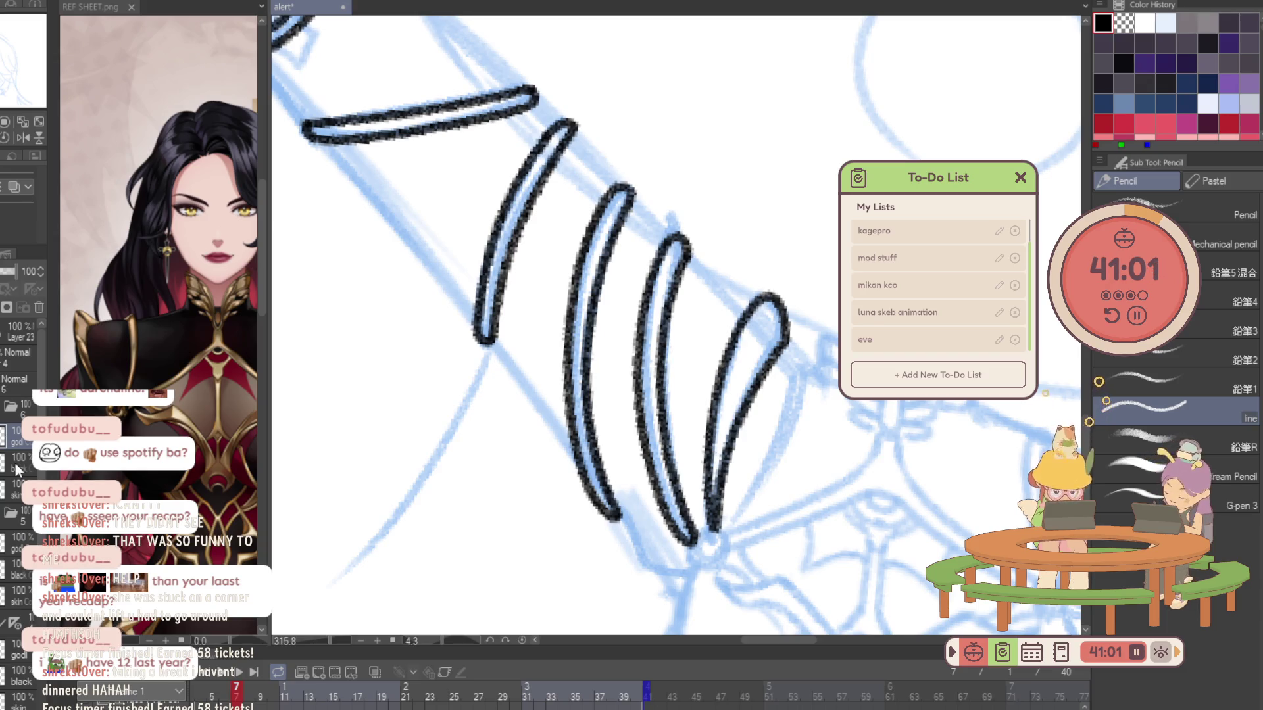
mouse_move(550, 234)
mouse_down()
mouse_move(538, 325)
mouse_move(557, 349)
mouse_up()
key(ctrl+z)
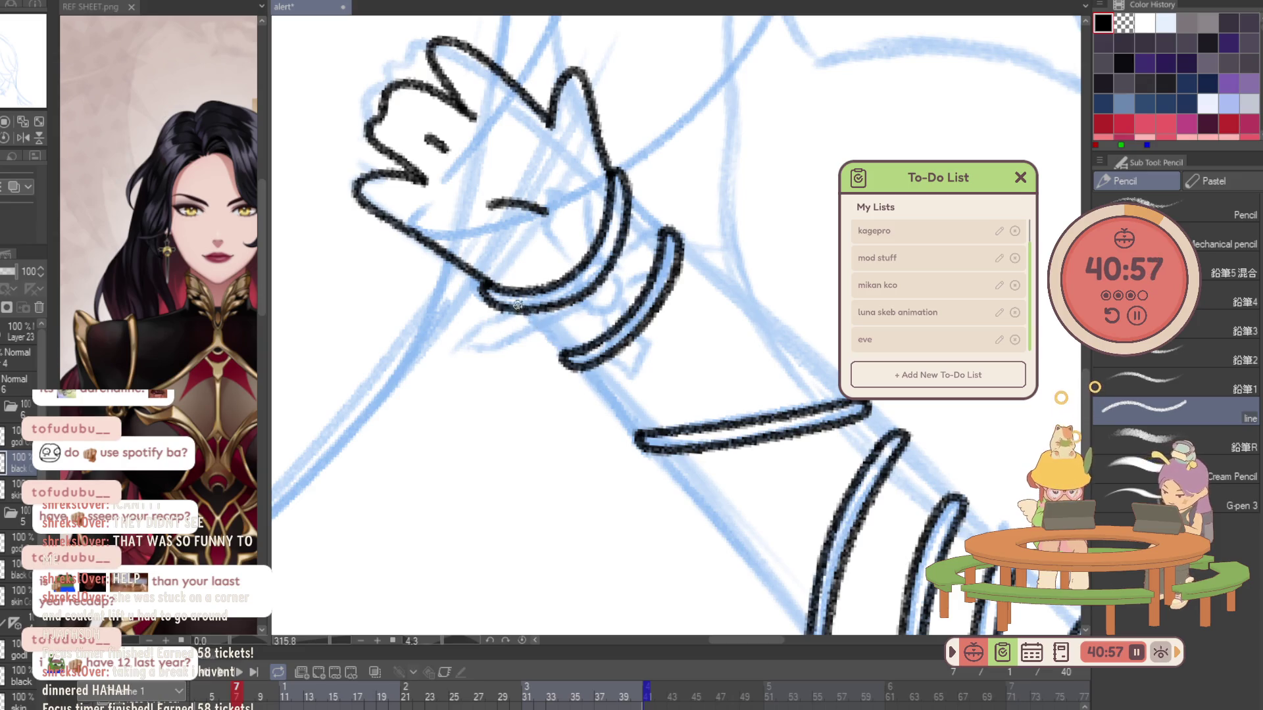
key(ctrl+z)
drag(534, 318, 576, 356)
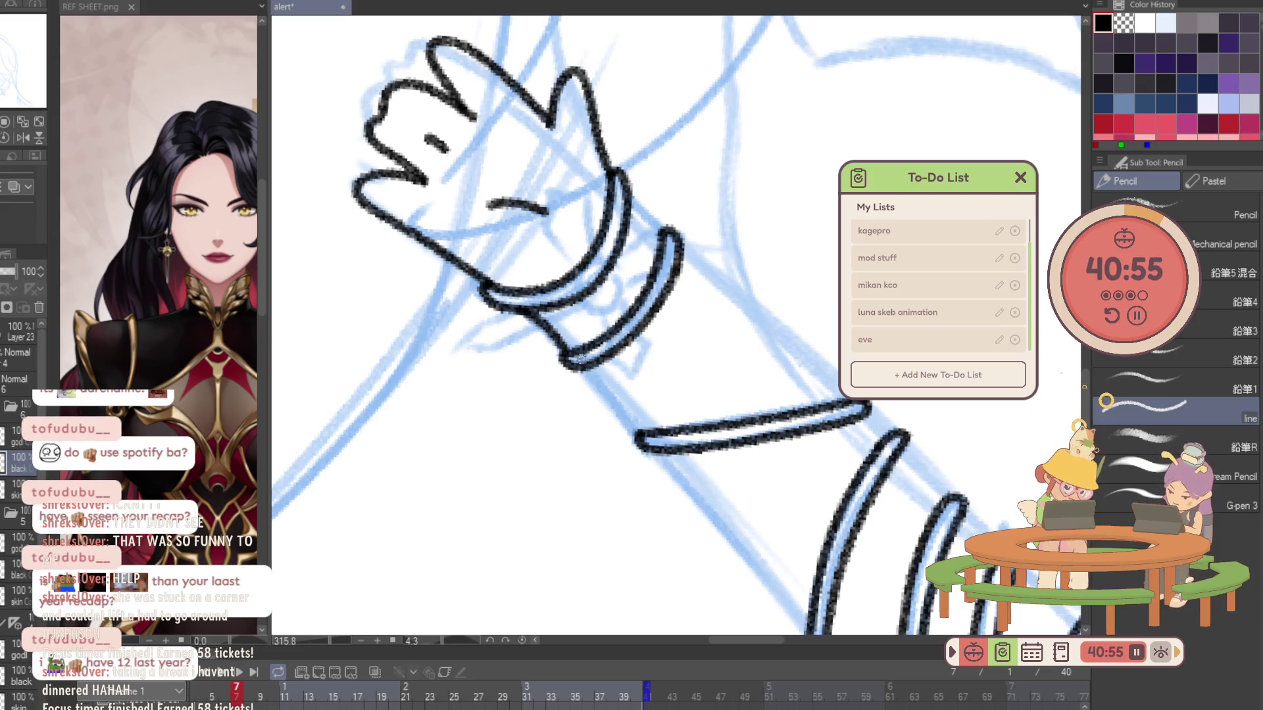
key(ctrl+z)
drag(519, 309, 644, 433)
key(ctrl+z)
drag(585, 367, 612, 399)
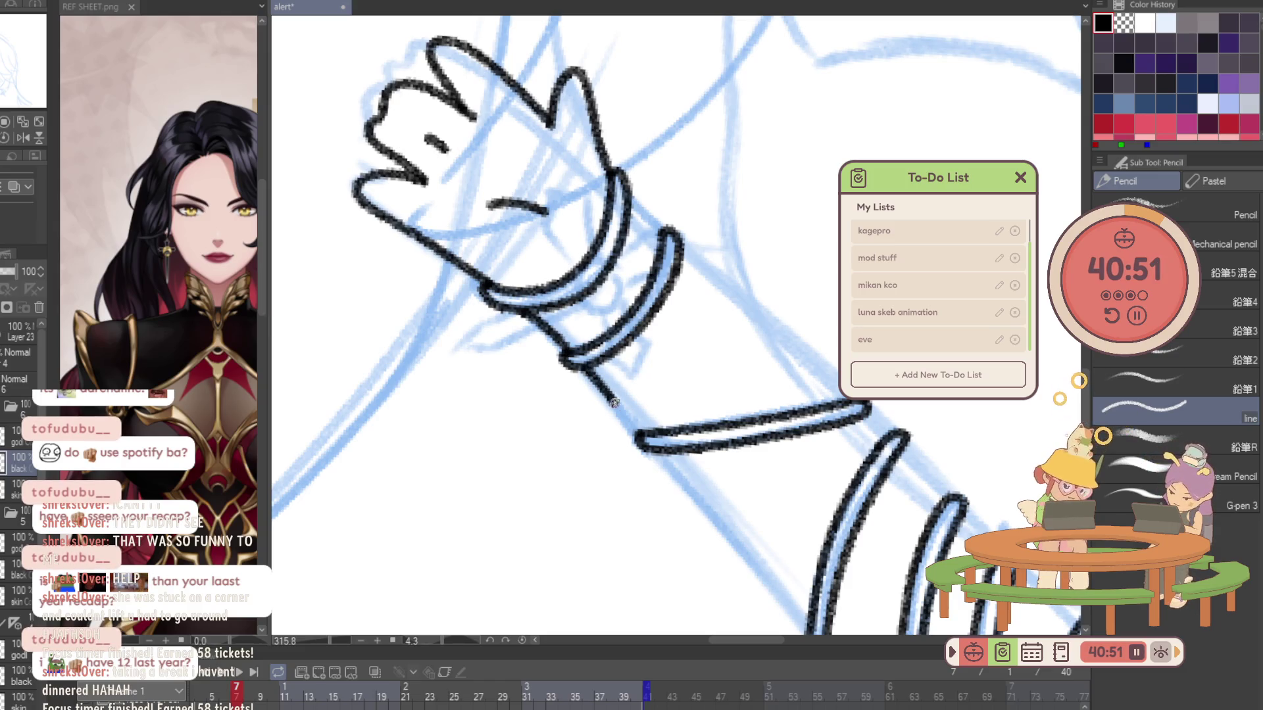
Ink the arm outline down from the elbow along the sleeve bands.
mouse_move(662, 454)
mouse_down()
mouse_move(795, 612)
mouse_move(712, 505)
mouse_move(748, 567)
mouse_up()
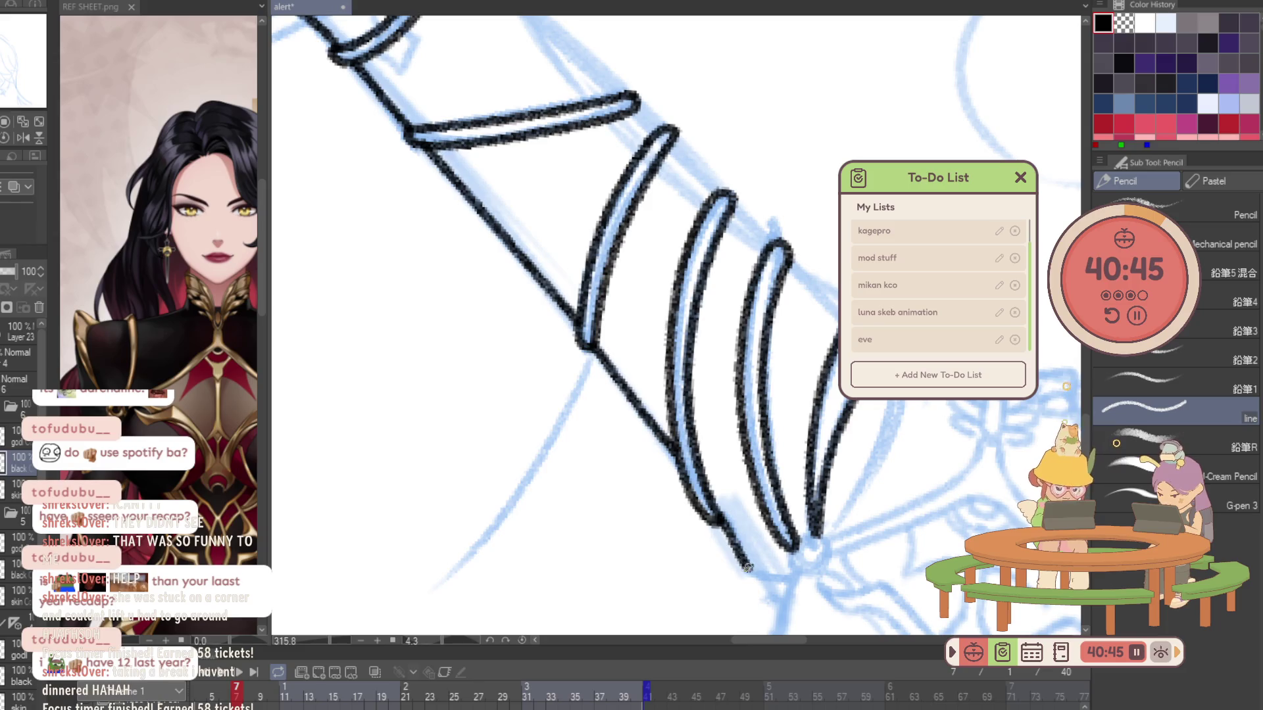
key(ctrl+z)
drag(714, 515, 769, 573)
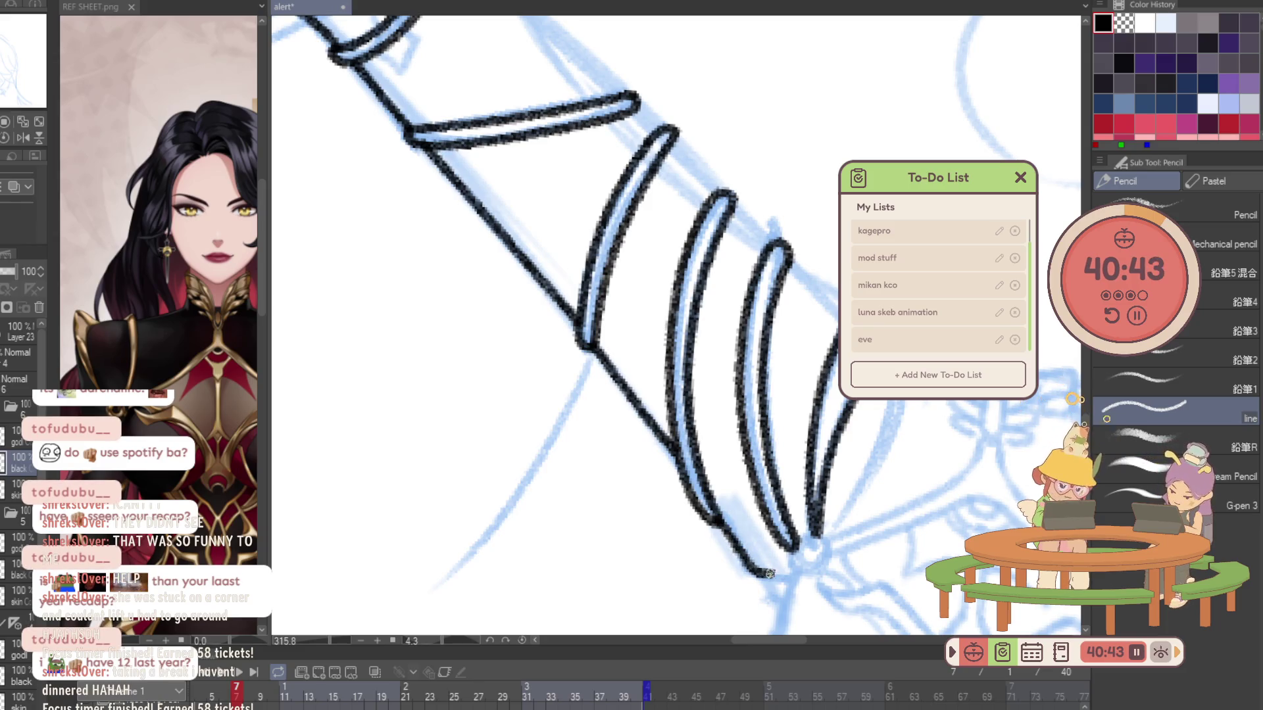
drag(819, 361, 780, 283)
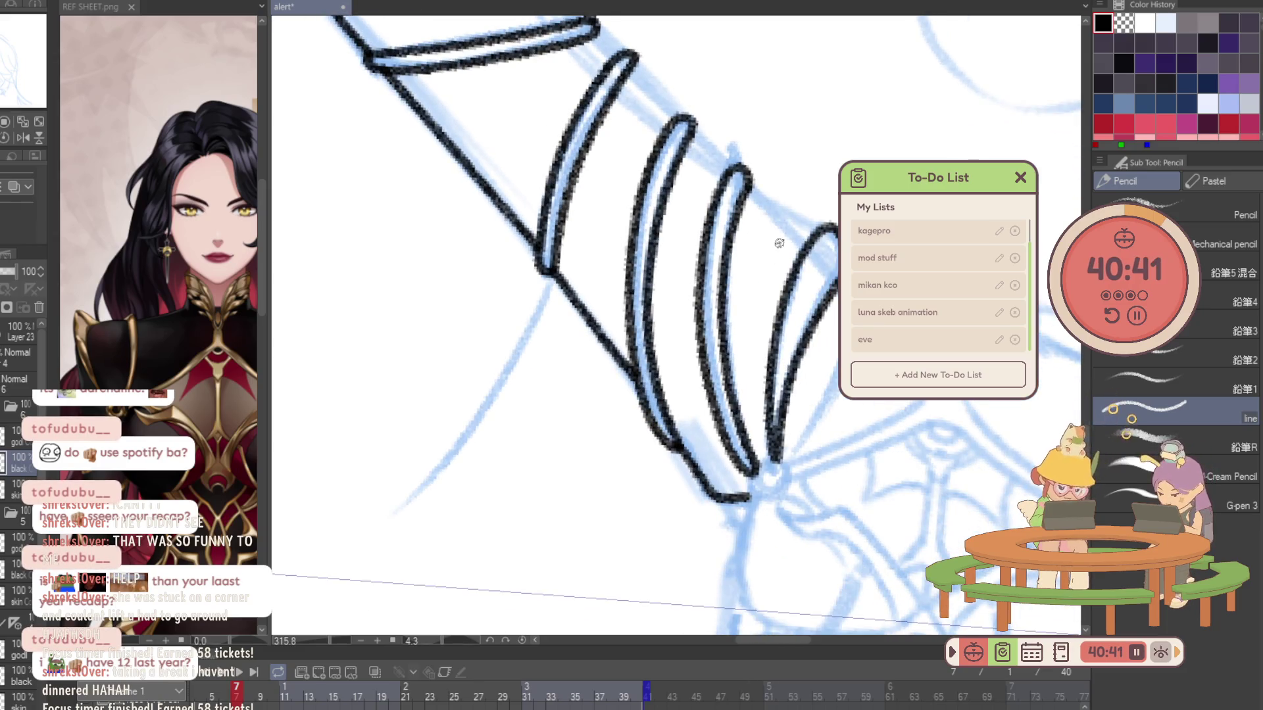